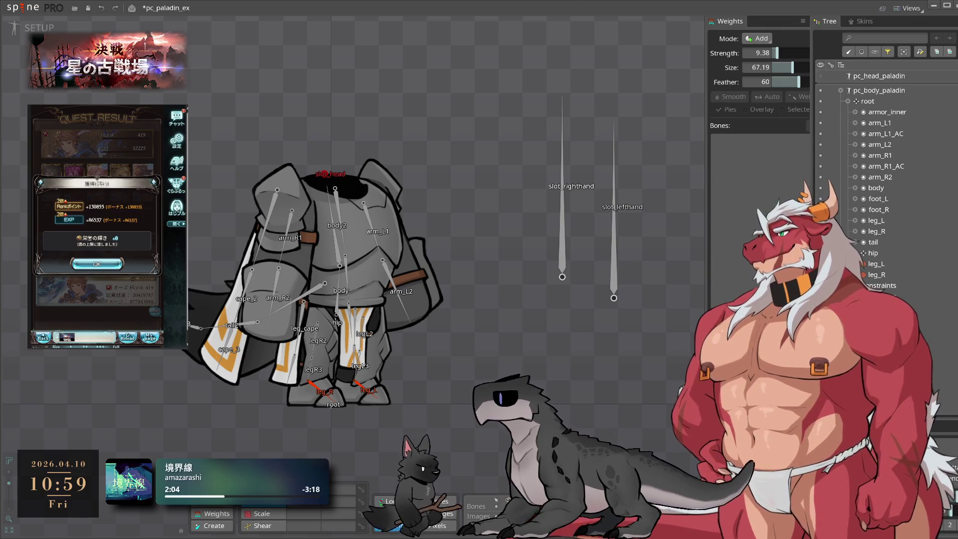
Clear the game's quest result screen and pan the canvas to centre the paladin body.
left_click(97, 264)
left_click(97, 277)
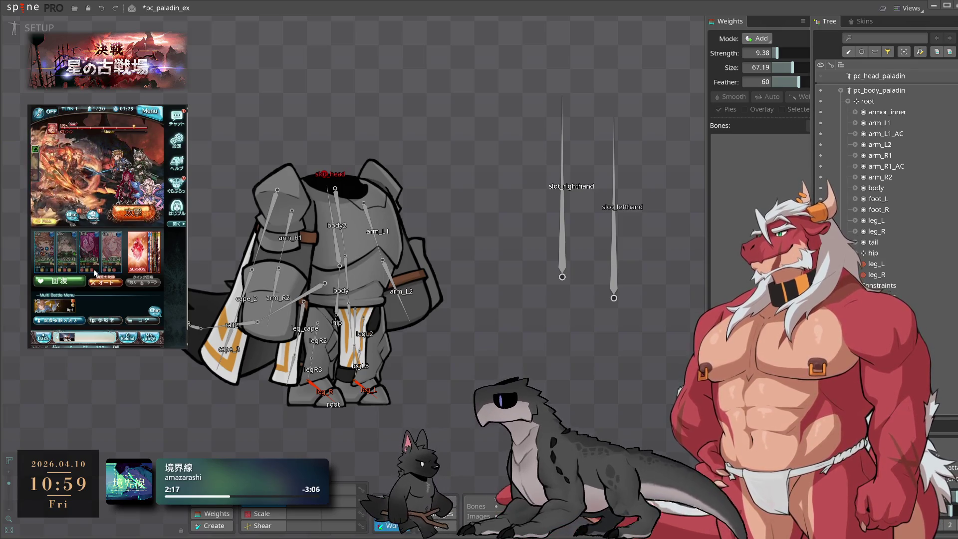
mouse_move(469, 171)
left_mouse_down()
mouse_move(518, 149)
mouse_move(553, 169)
mouse_move(531, 166)
mouse_move(623, 170)
left_mouse_up()
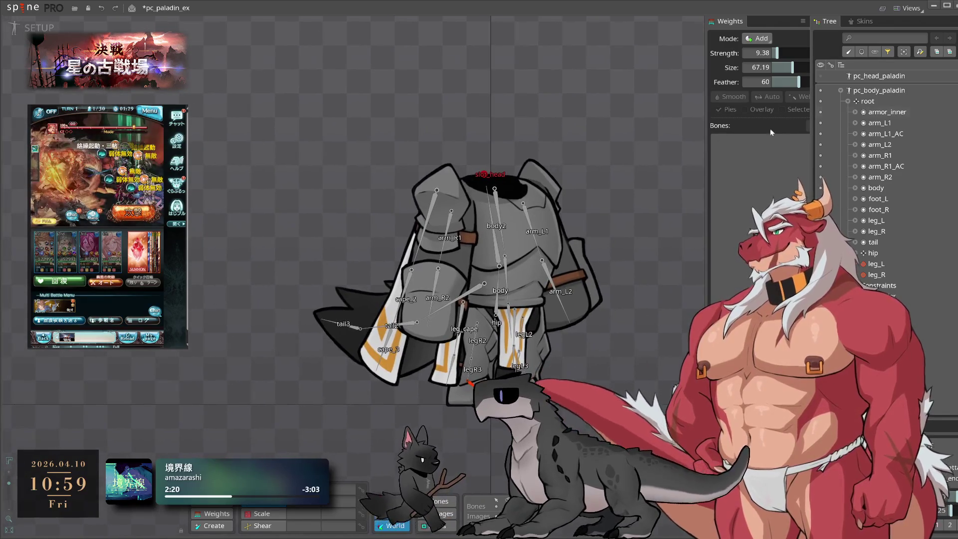
Collapse pc_body_paladin, show pc_head_paladin, and switch to Animate mode.
left_click(841, 91)
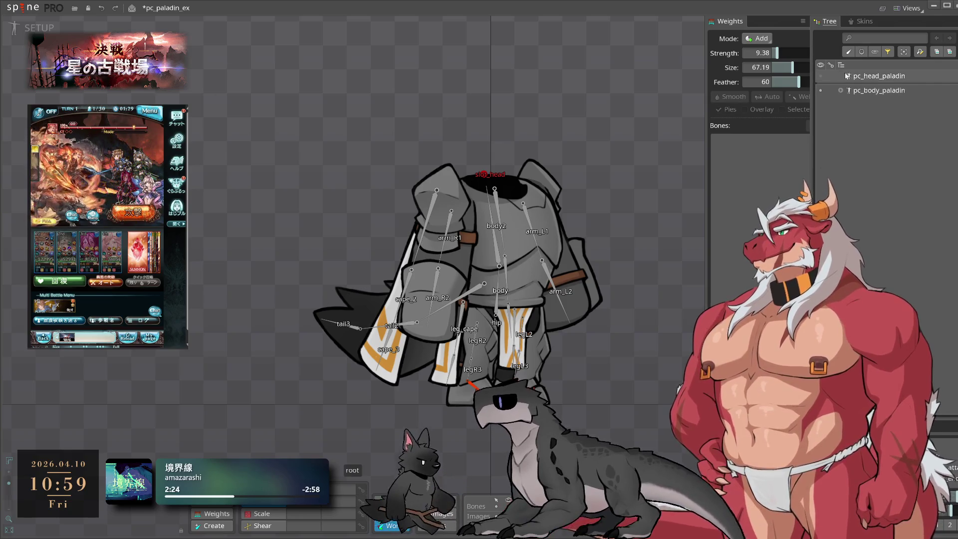
left_click(820, 76)
left_click(39, 28)
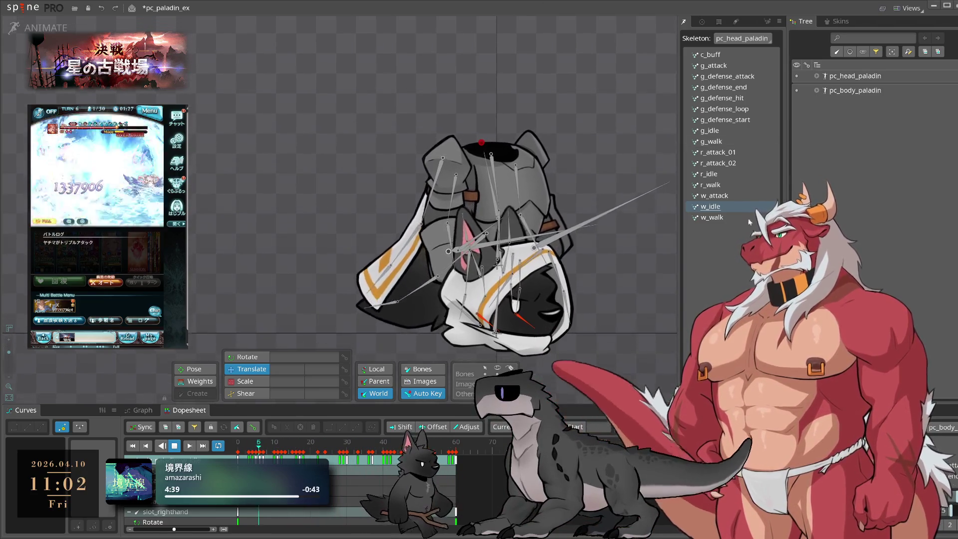
left_click(796, 91)
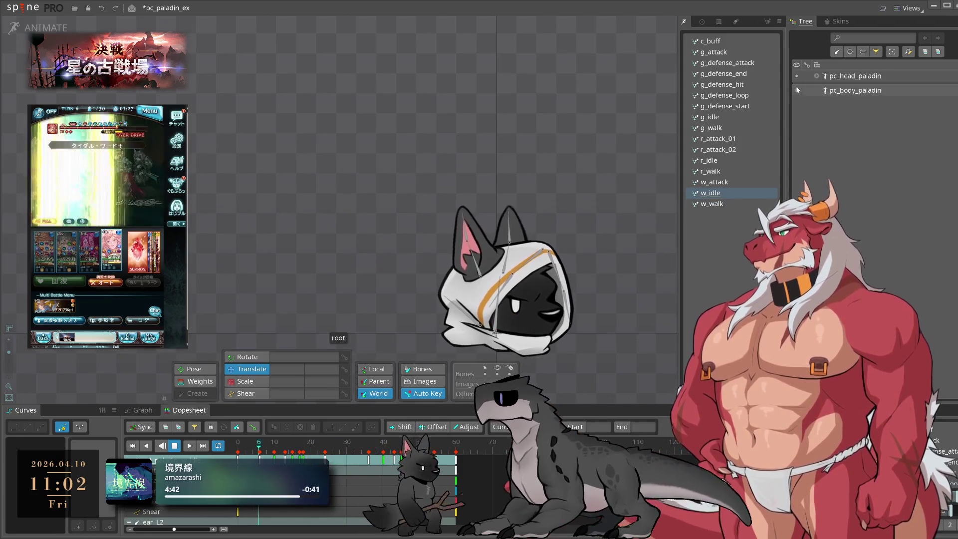
Make the head and body paladin skeletons visible again and return to Setup mode.
left_click(797, 76)
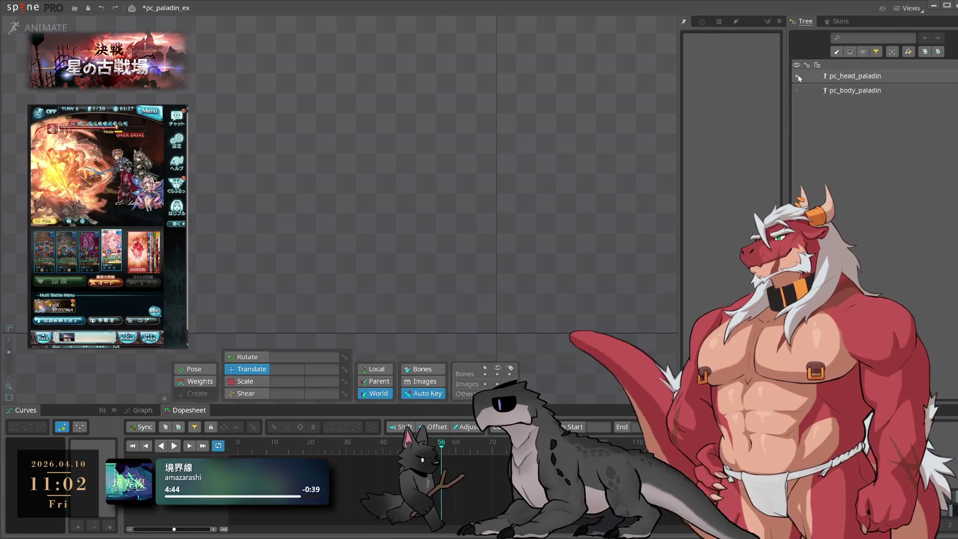
left_click(798, 74)
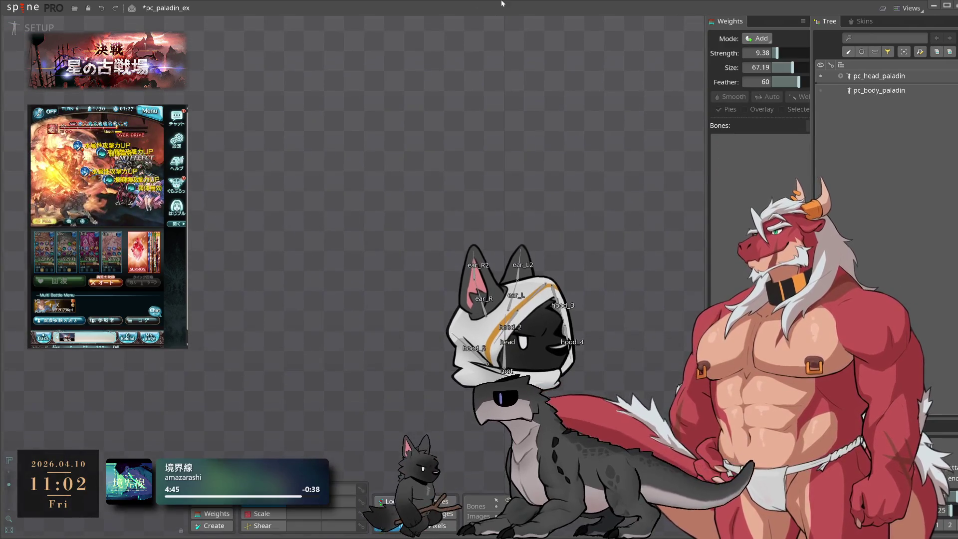
left_click(840, 91)
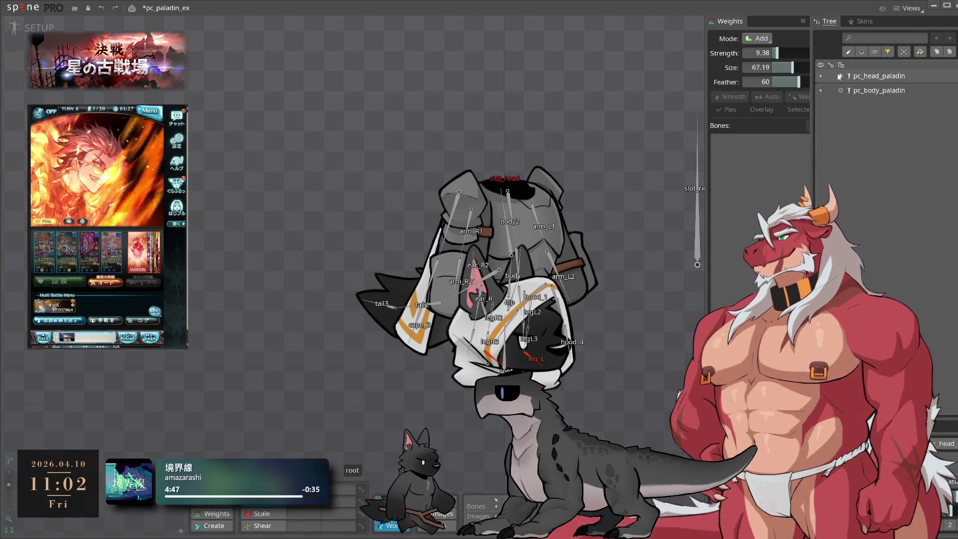
Inspect the root bones of pc_head_paladin and pc_body_paladin by expanding and collapsing them in the Tree.
left_click(840, 76)
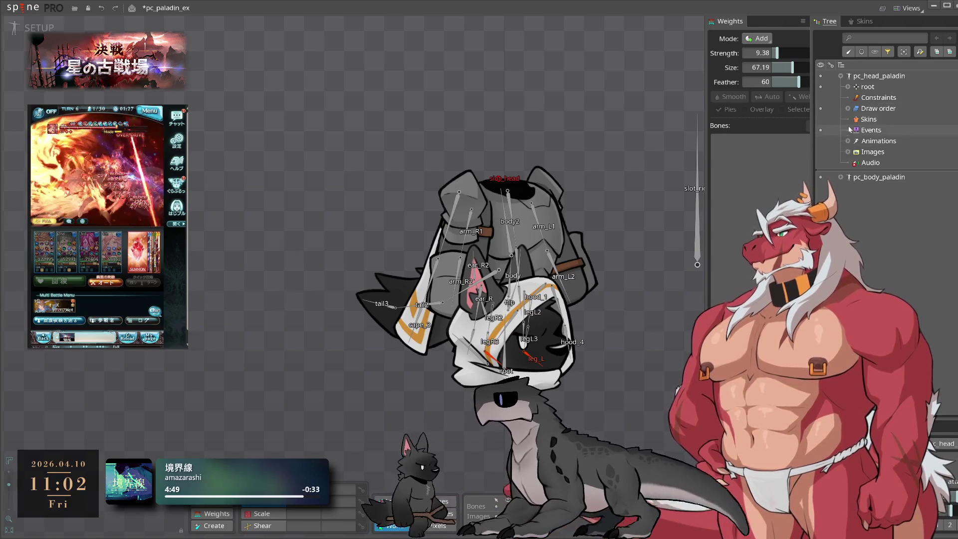
left_click(839, 76)
left_click(839, 76)
left_click(847, 87)
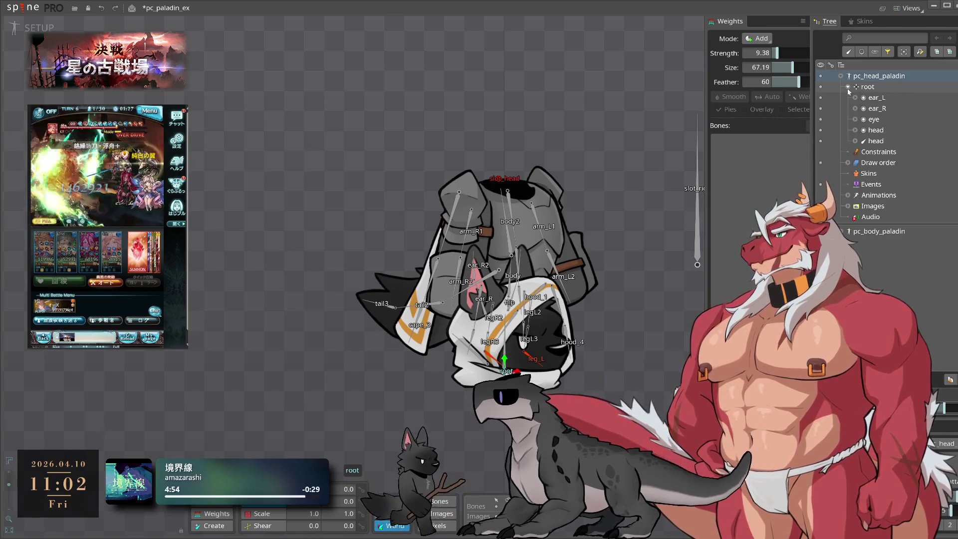
left_click(840, 75)
left_click(840, 90)
left_click(847, 101)
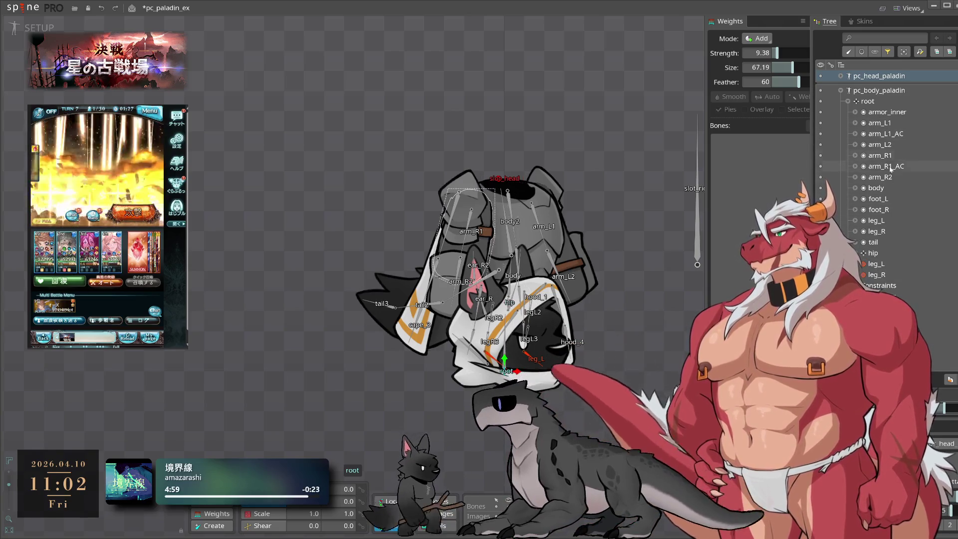
left_click(840, 90)
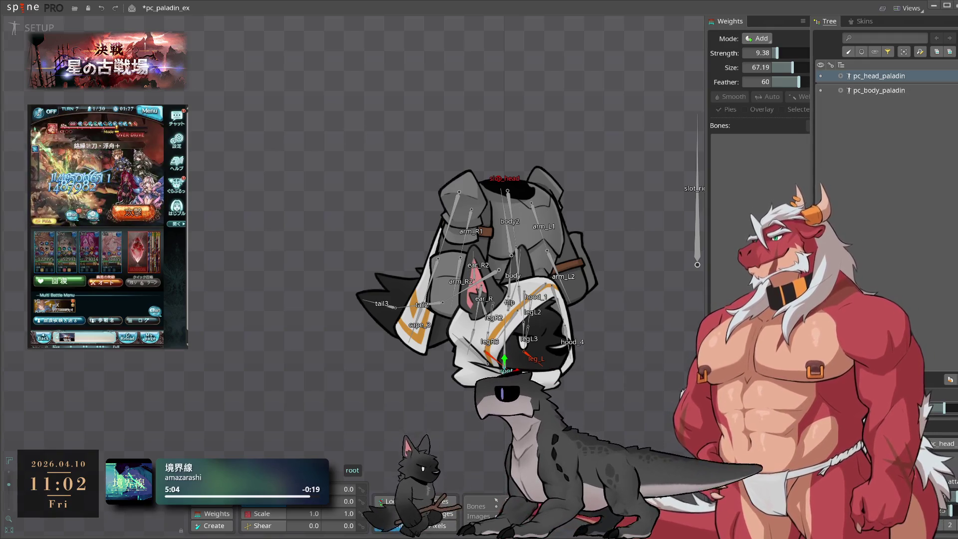
left_click(10, 7)
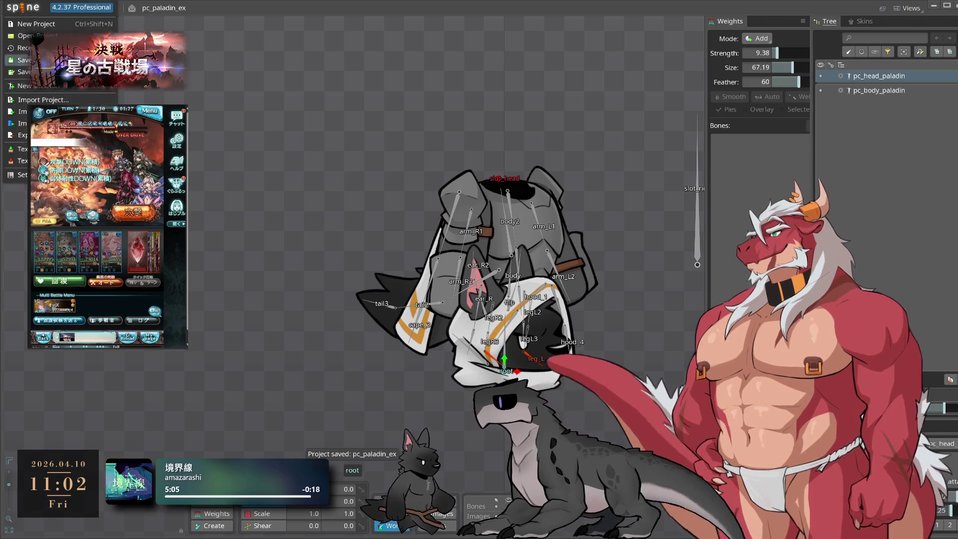
Export the paladin skeletons as JSON into the 00_export output folder.
left_click(30, 139)
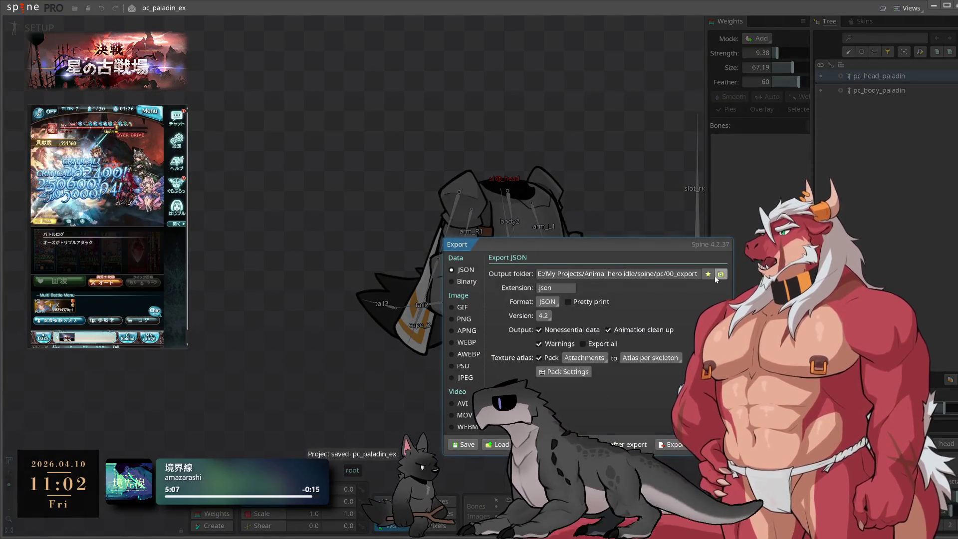
left_click(720, 274)
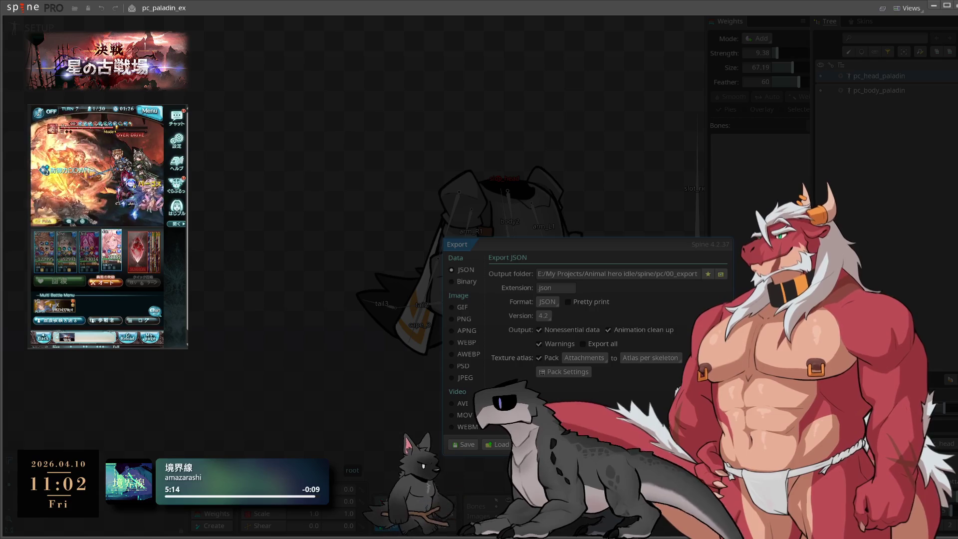
key("Return")
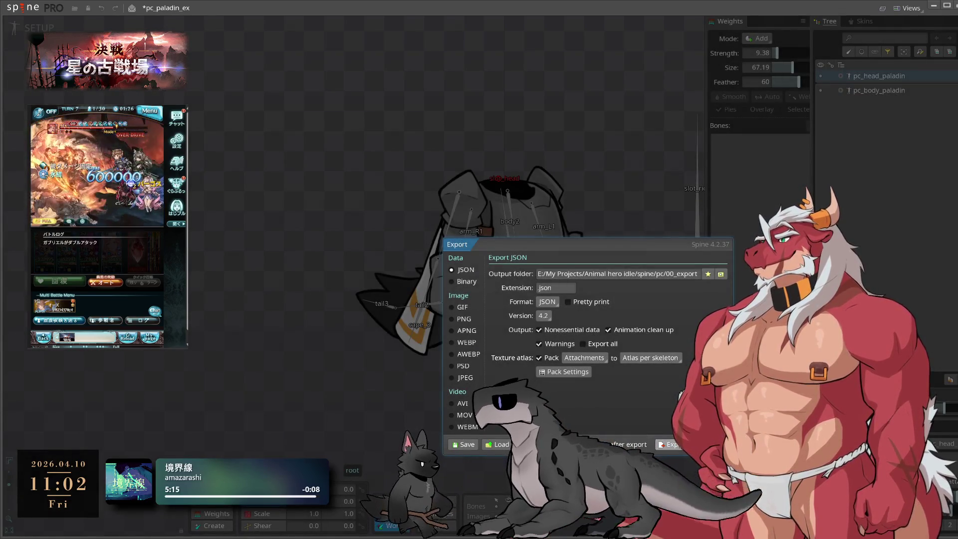
key("Return")
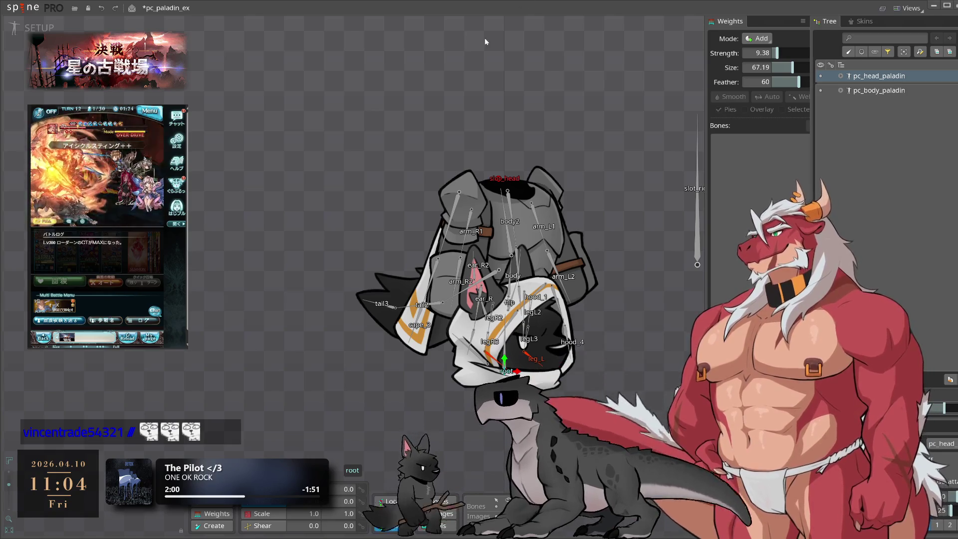
Save the pc_paladin_ex project again with Ctrl+S.
key("ctrl+s")
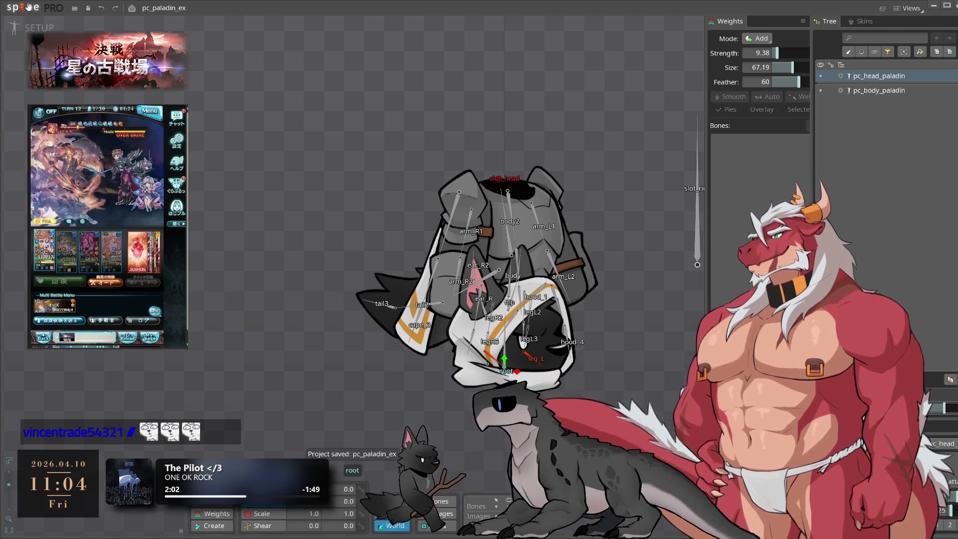
Open the recent pc_basic project and collapse its G_hero_s_paladin bone tree.
left_click(29, 7)
mouse_move(23, 47)
left_click(178, 89)
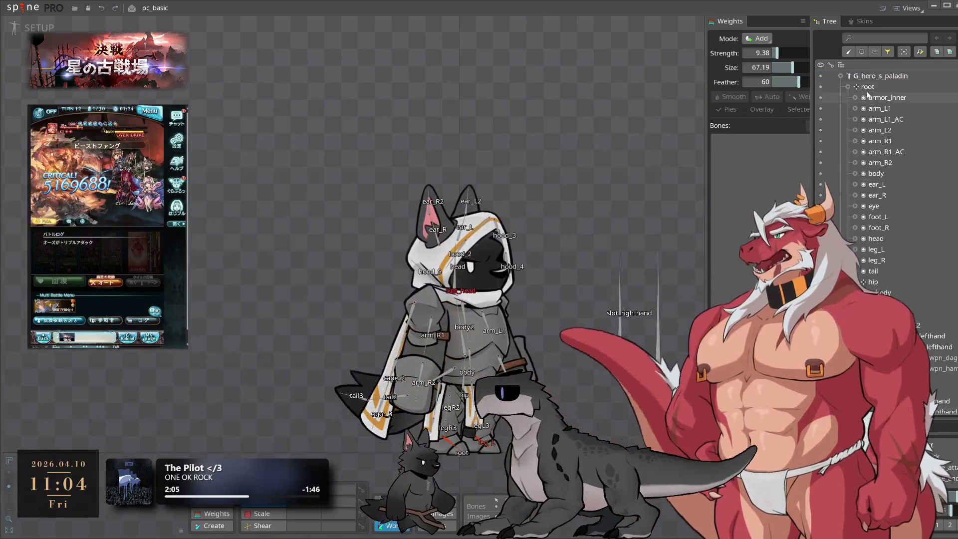
left_click(840, 76)
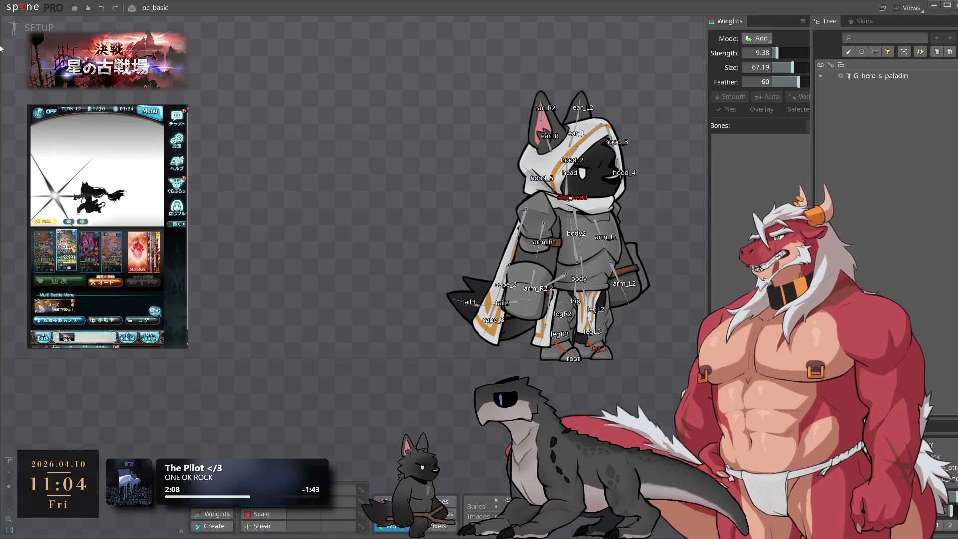
Open pc_basic_ex from recent projects and browse the pc_body_basic bone hierarchy.
left_click(23, 8)
mouse_move(22, 48)
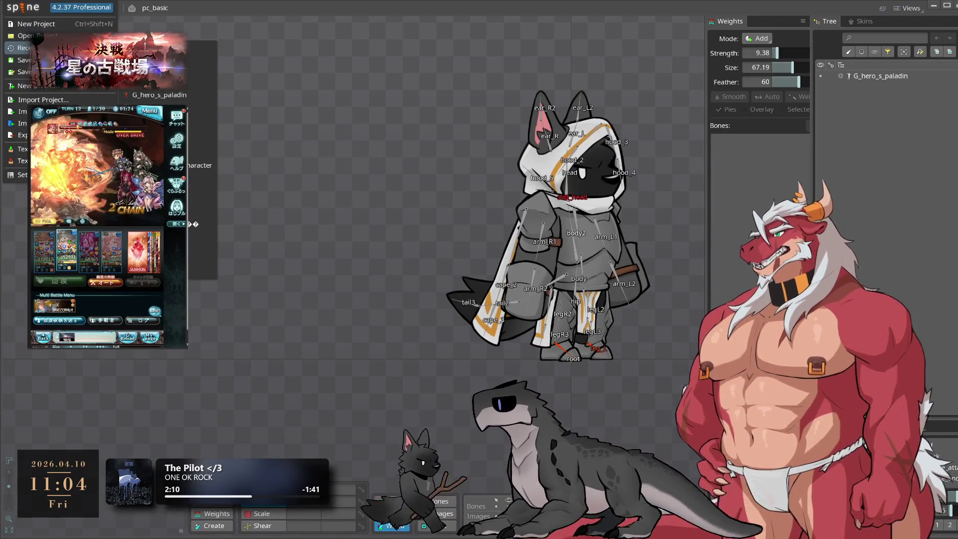
left_click(197, 71)
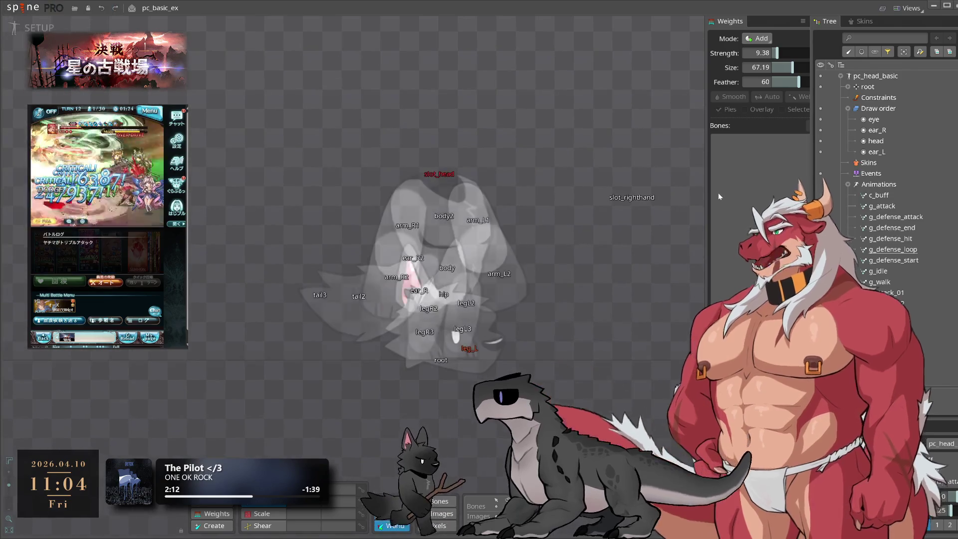
left_click(841, 76)
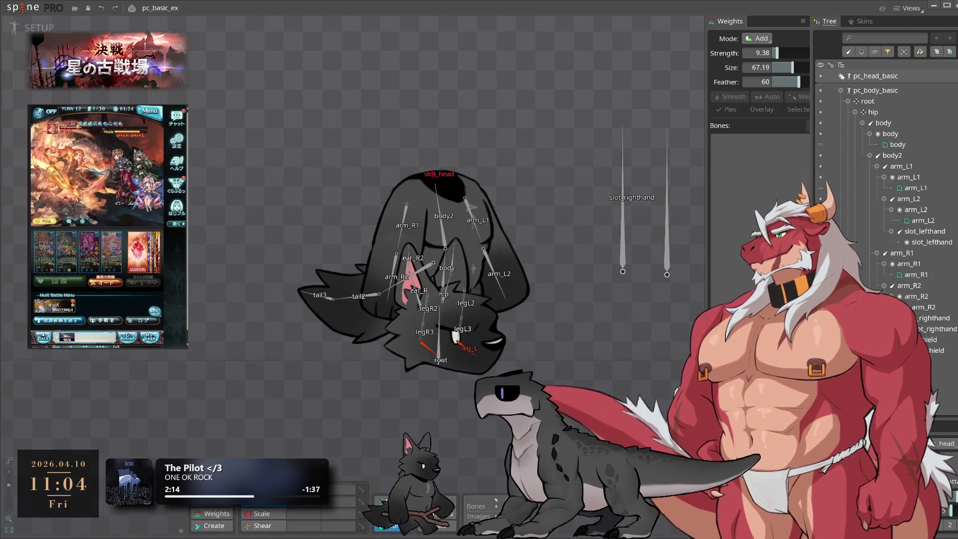
left_click(840, 90)
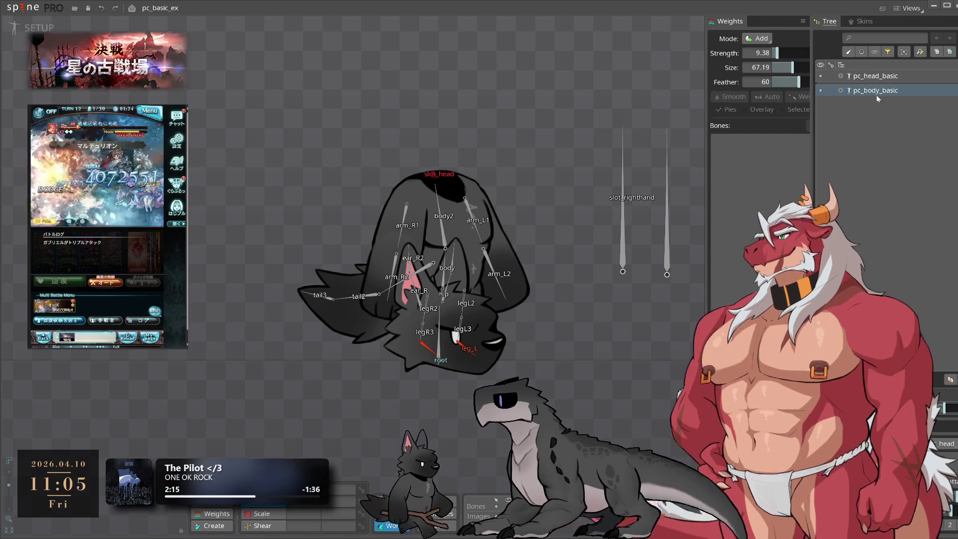
left_click(840, 90)
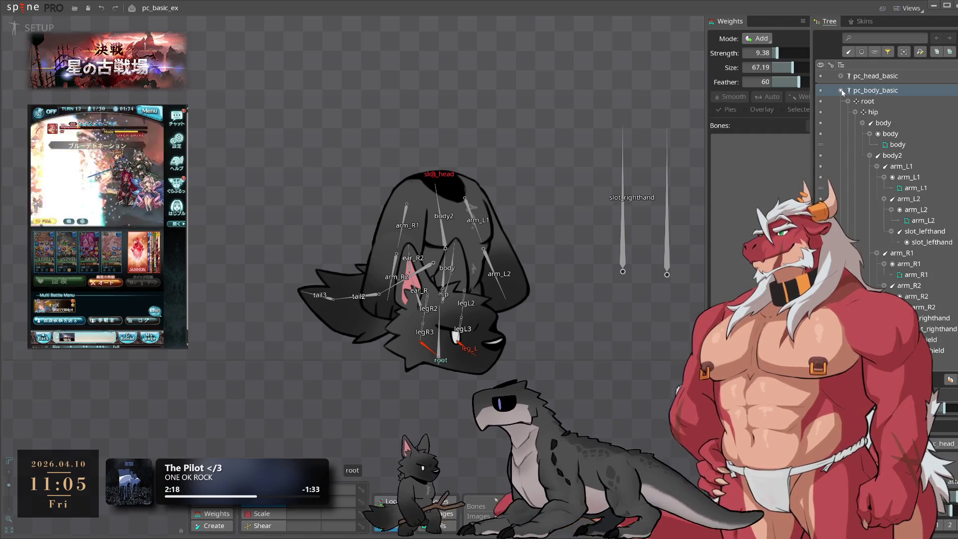
left_click(853, 112)
left_click(853, 112)
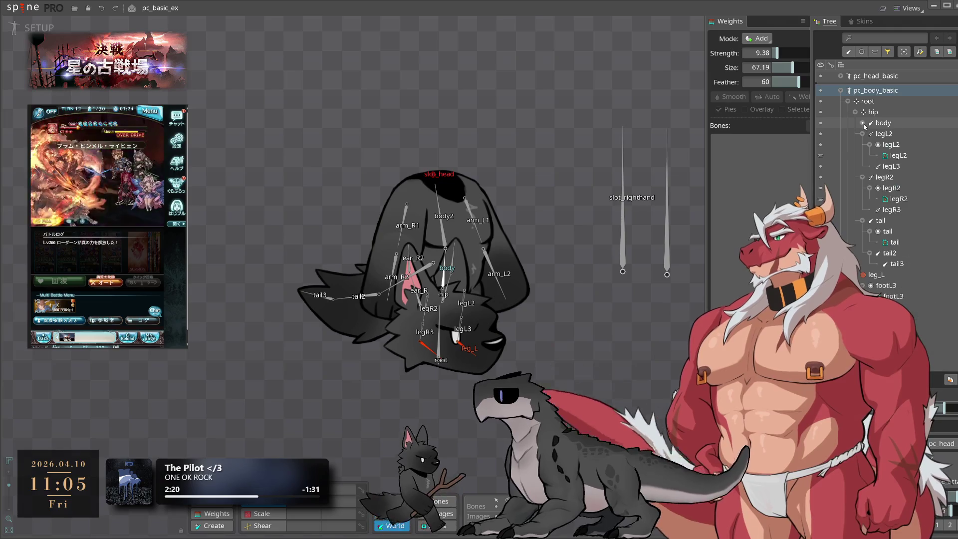
left_click(840, 91)
Expand pc_head_basic's root bone, select its head bone, and expand pc_body_basic.
left_click(840, 75)
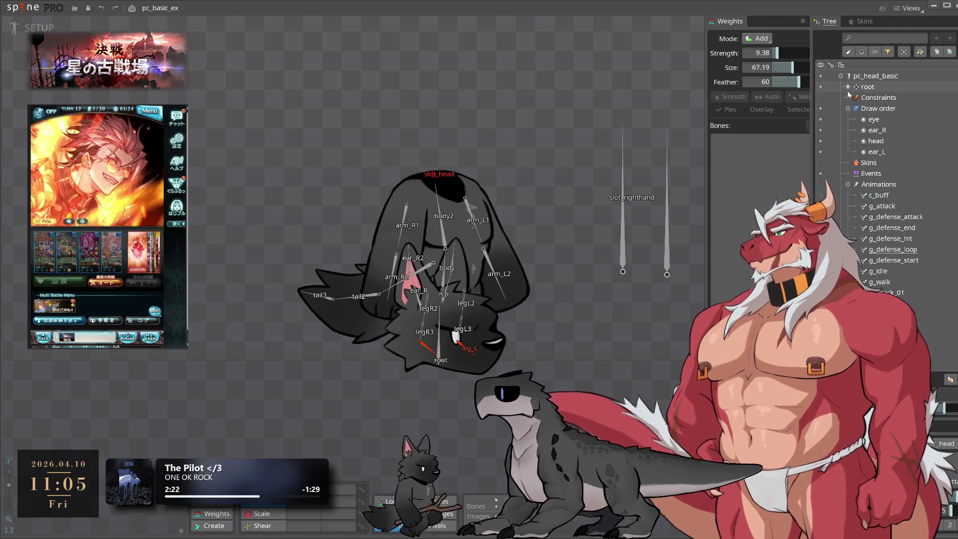
left_click(847, 141)
left_click(847, 86)
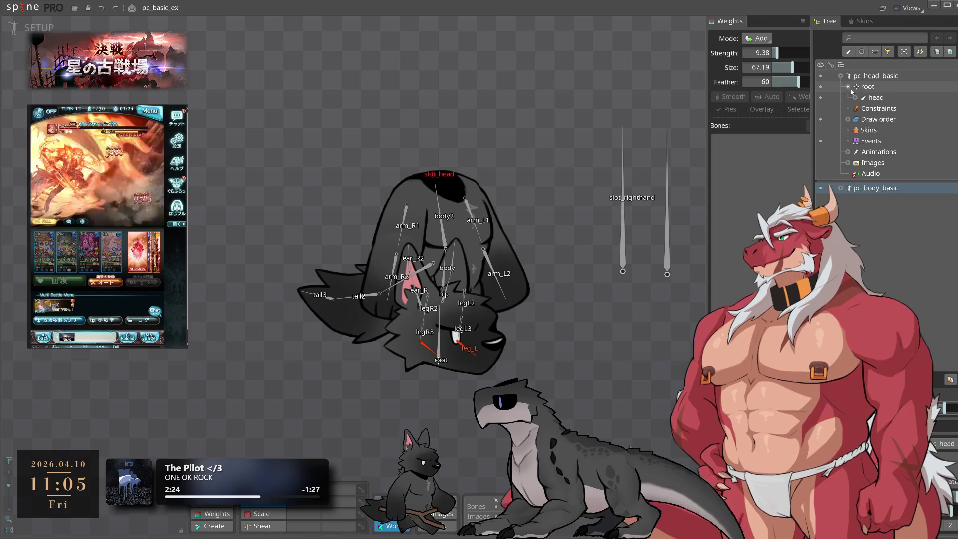
left_click(873, 99)
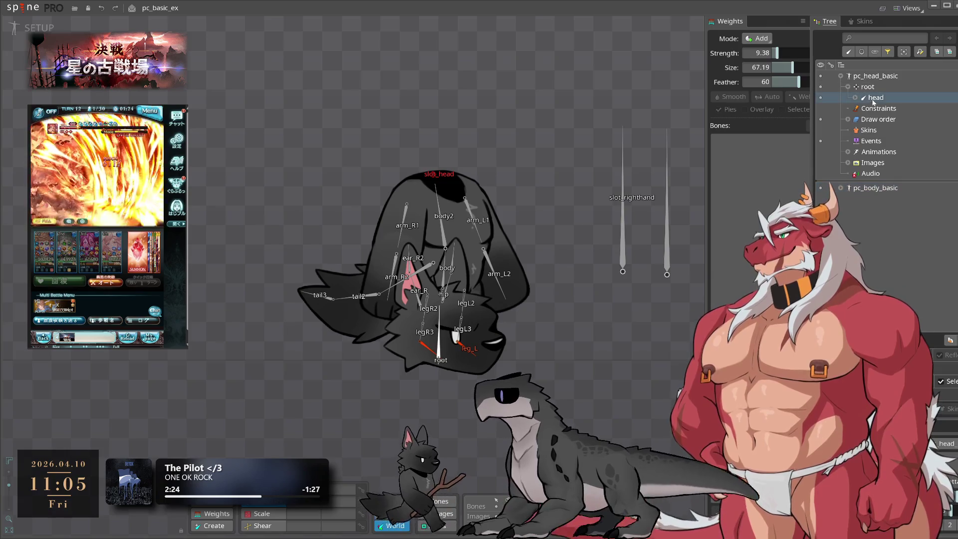
left_click(840, 187)
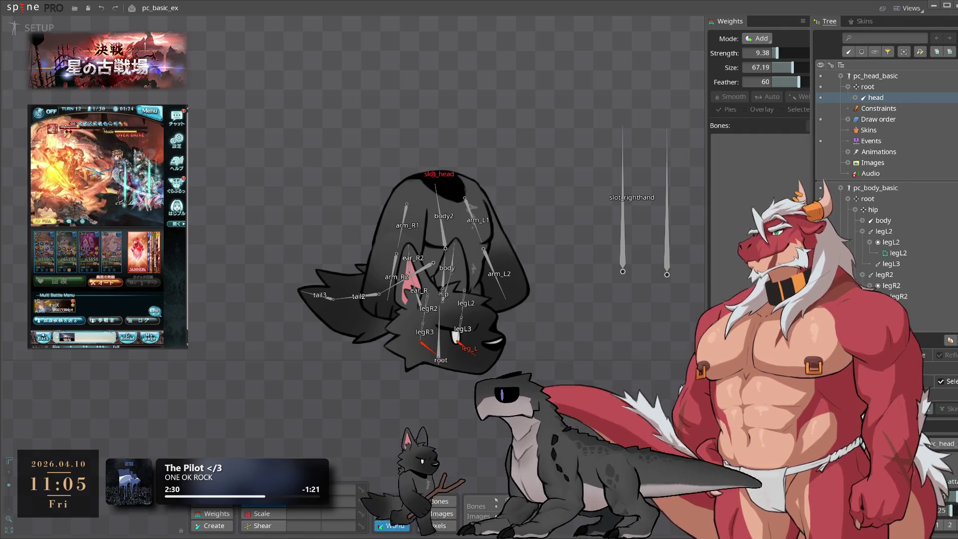
Move the head bone under pc_body_basic's root, preview in Animate mode, then undo the move.
left_click(15, 32)
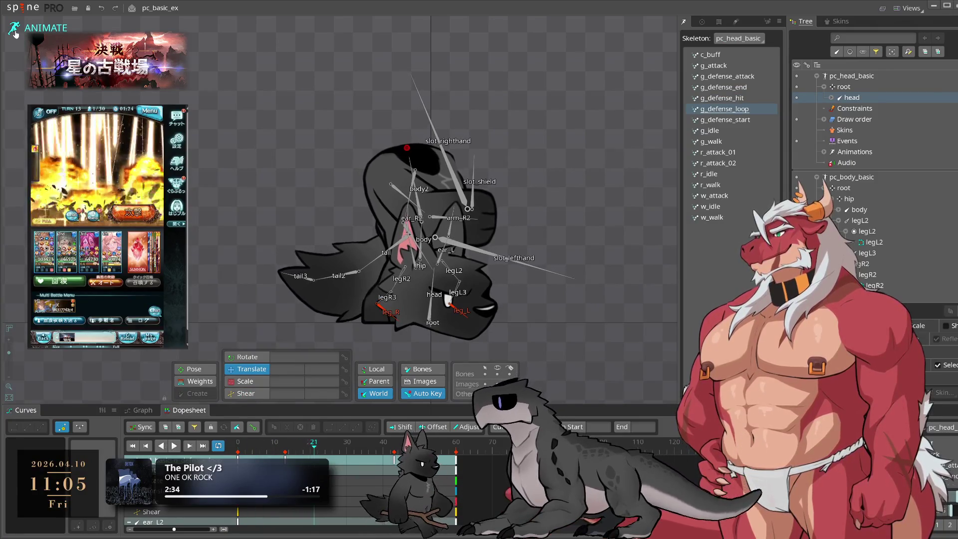
left_click(15, 31)
left_click_drag(869, 98, 868, 198)
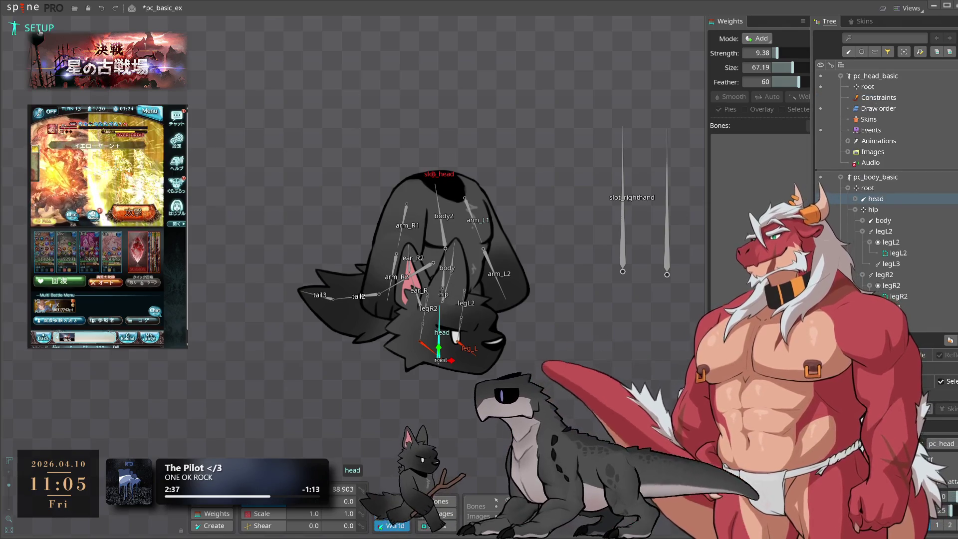
left_click(33, 30)
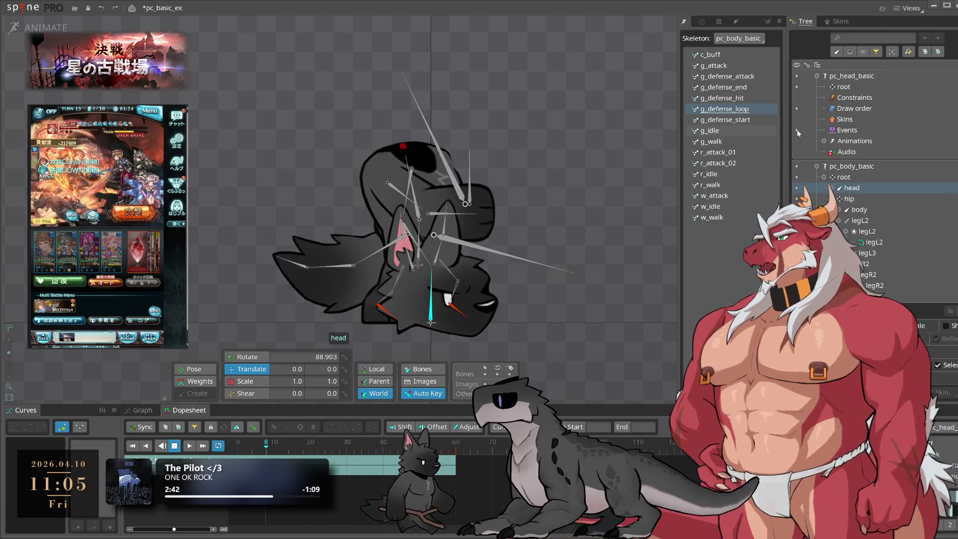
key("ctrl+z")
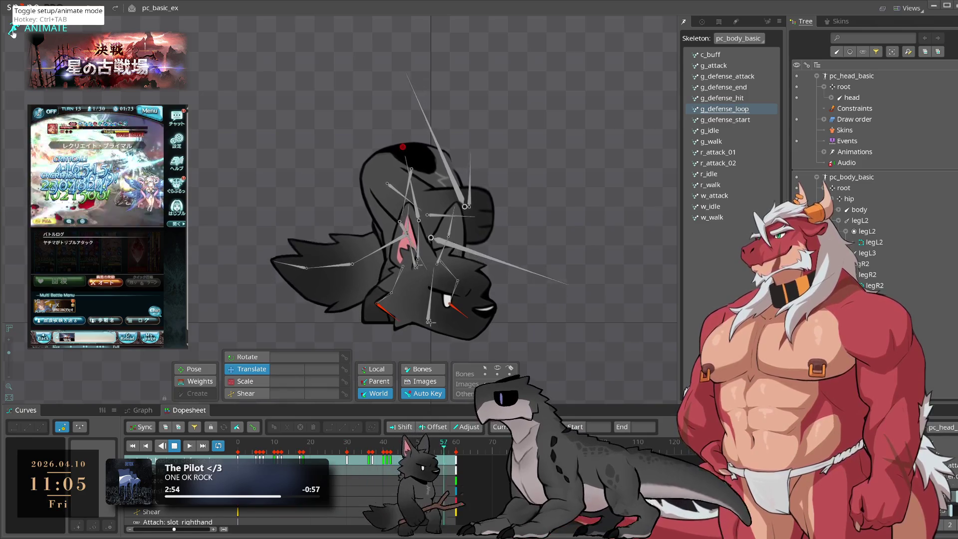
Stop playback, select pc_head_basic, and duplicate it in Setup mode.
key("space")
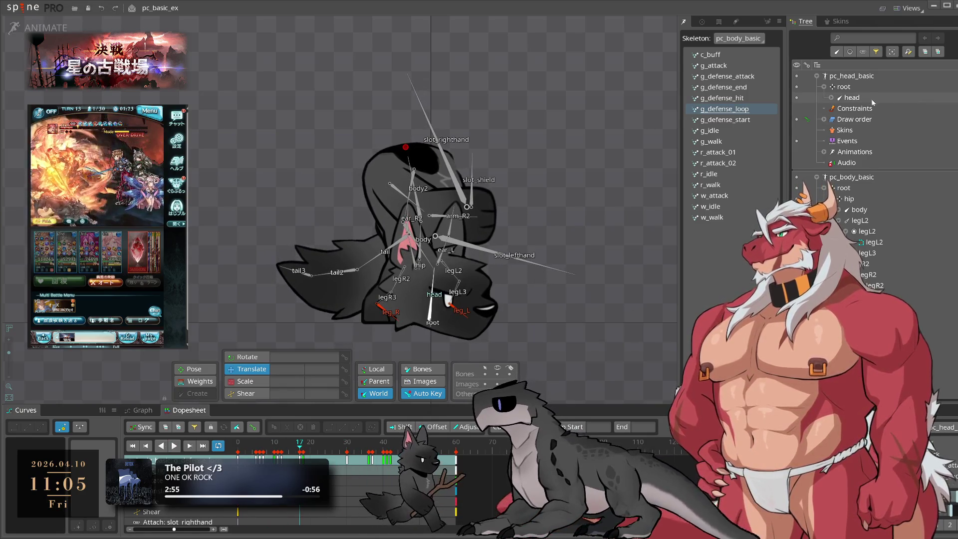
left_click(839, 98)
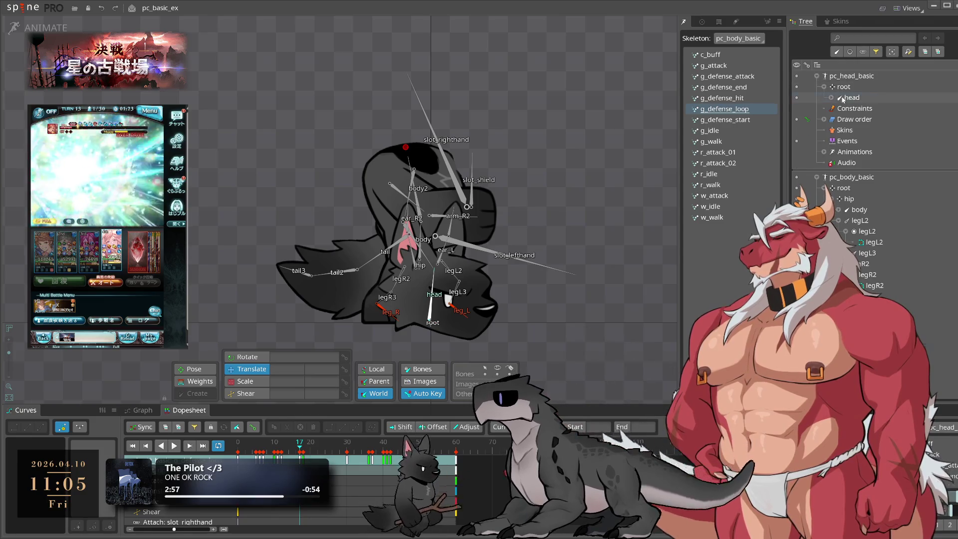
left_click(840, 99)
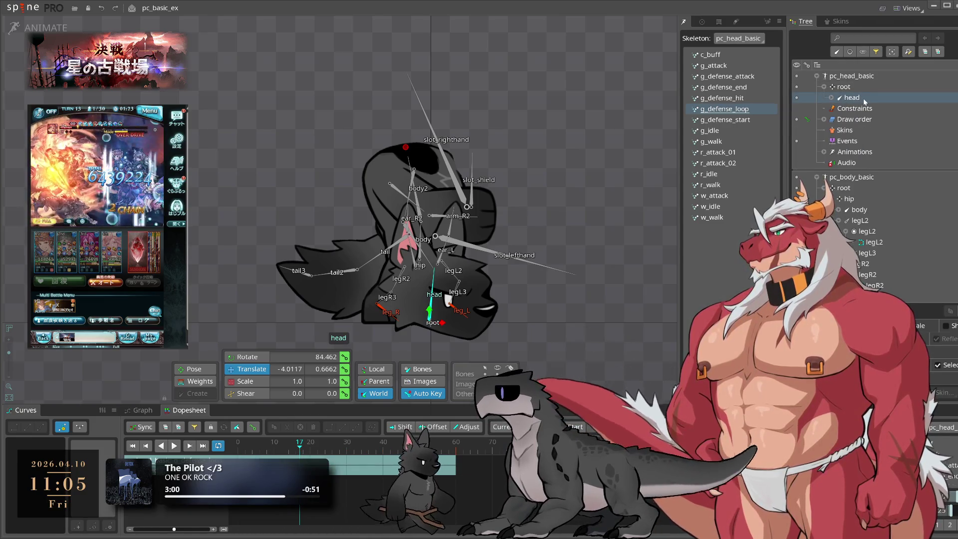
left_click(848, 77)
left_click(14, 28)
key("ctrl+d")
Move pc_head_basic2's head bone into pc_body_basic and set body2 as its parent.
left_click(921, 90)
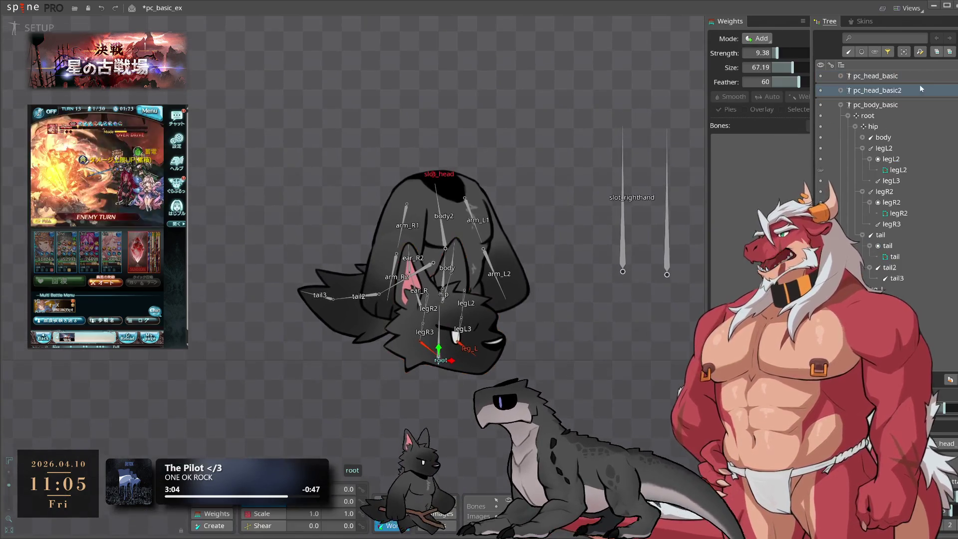
left_click(841, 91)
left_click(876, 113)
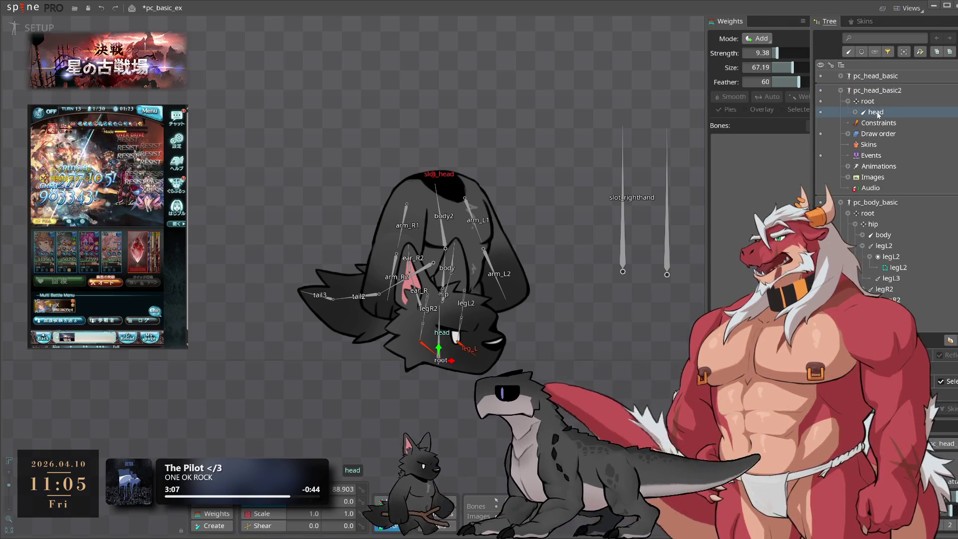
left_click_drag(881, 228, 928, 225)
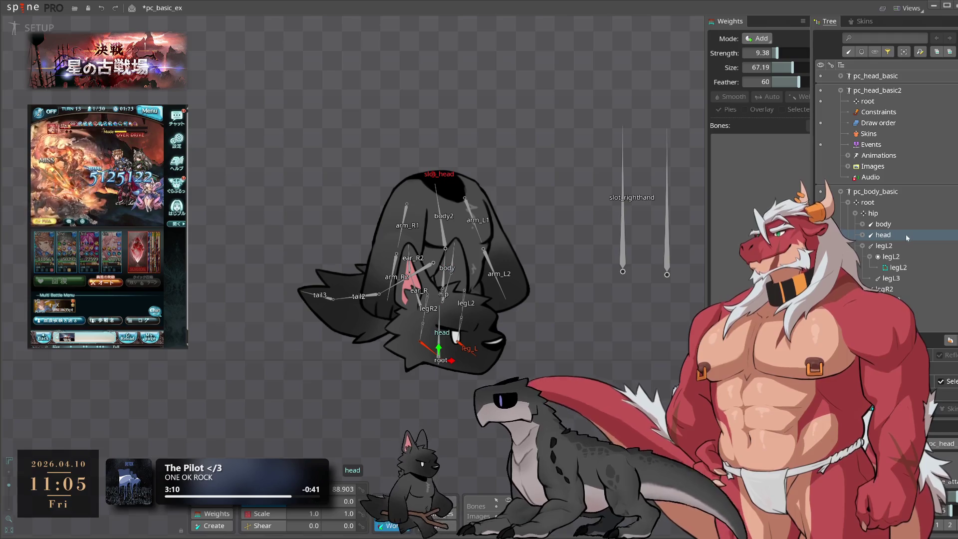
key("p")
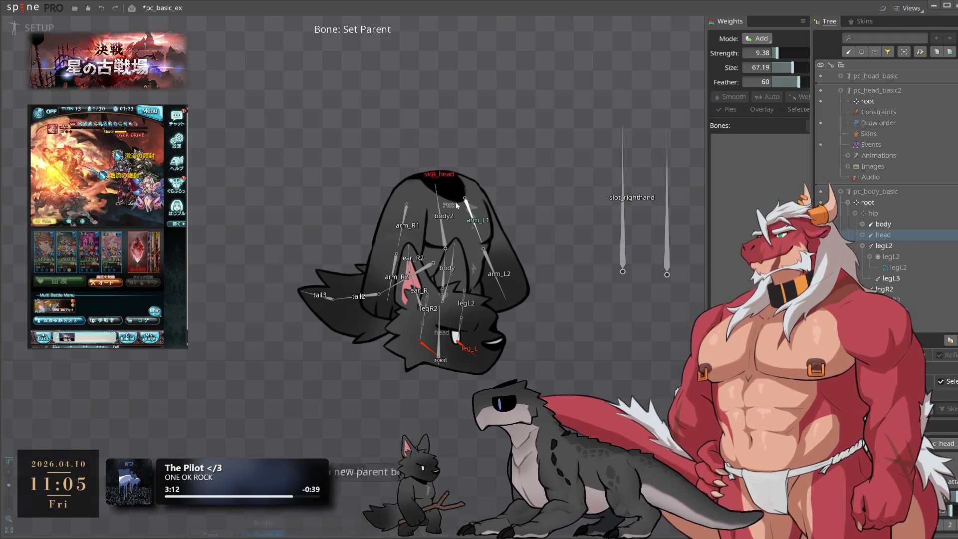
left_click(444, 238)
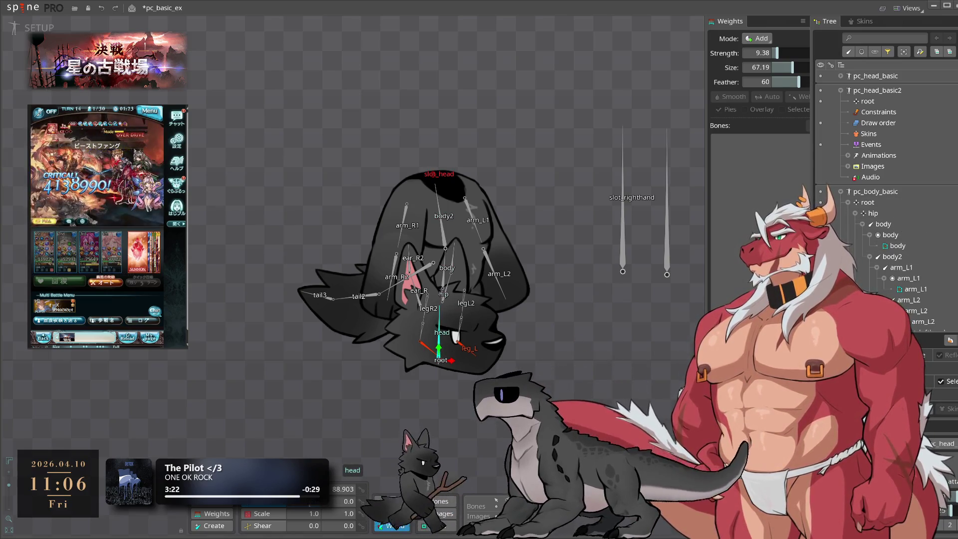
key("ctrl+z")
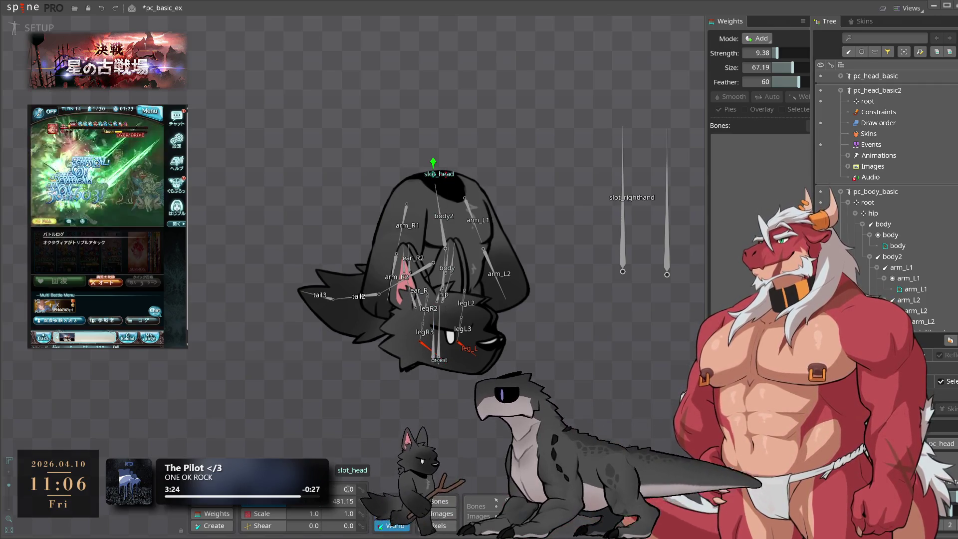
Hide pc_head_basic2 and the original head skeleton to isolate the new head bone.
scroll(444, 379, "up", 5)
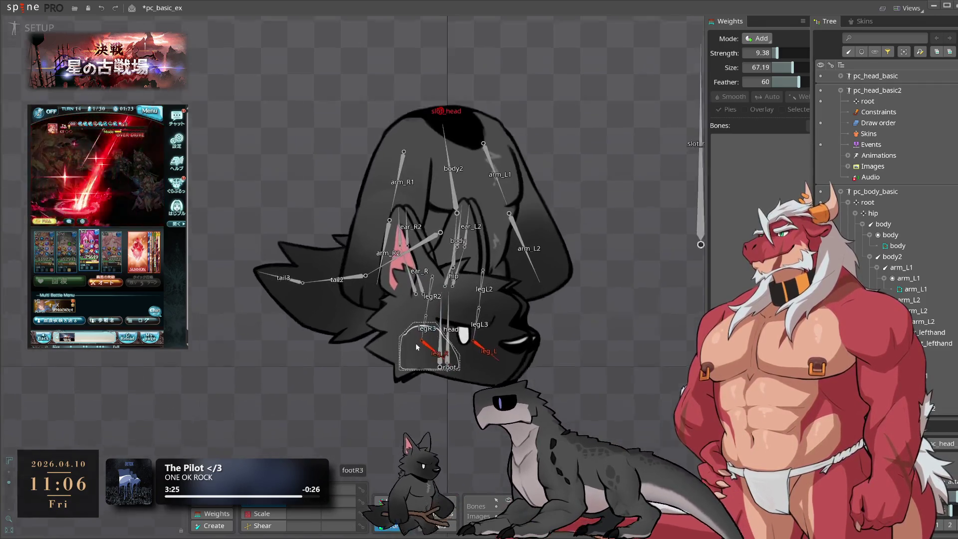
left_click(452, 349)
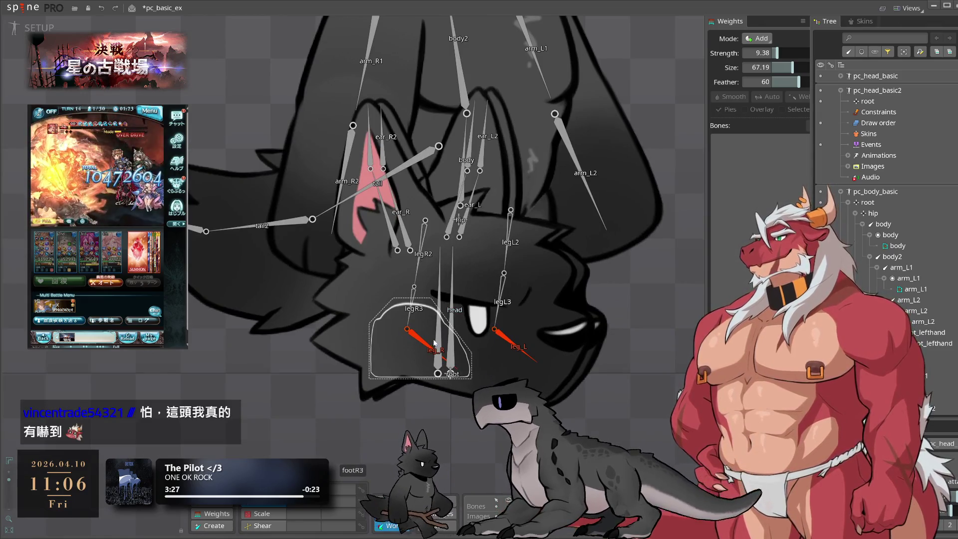
key("h")
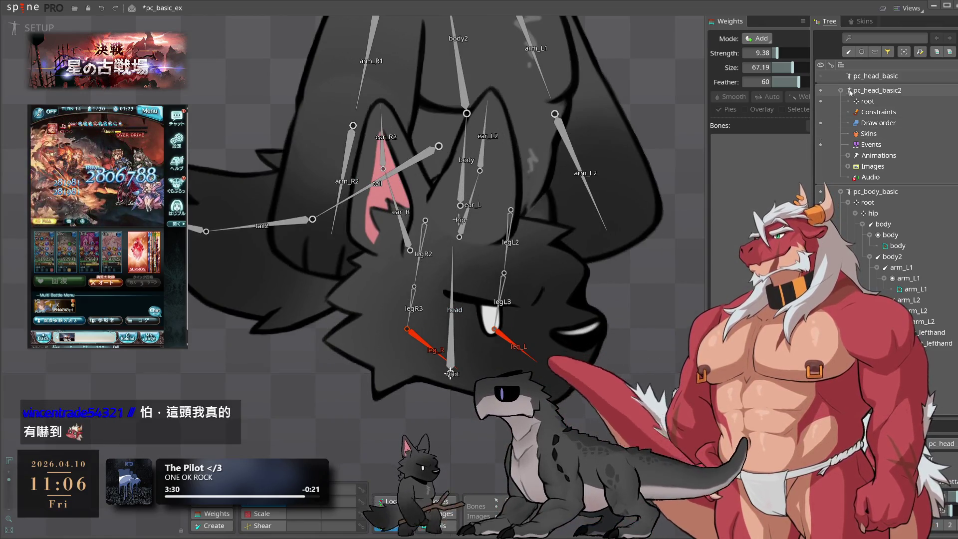
key("ctrl+z")
left_click(865, 95)
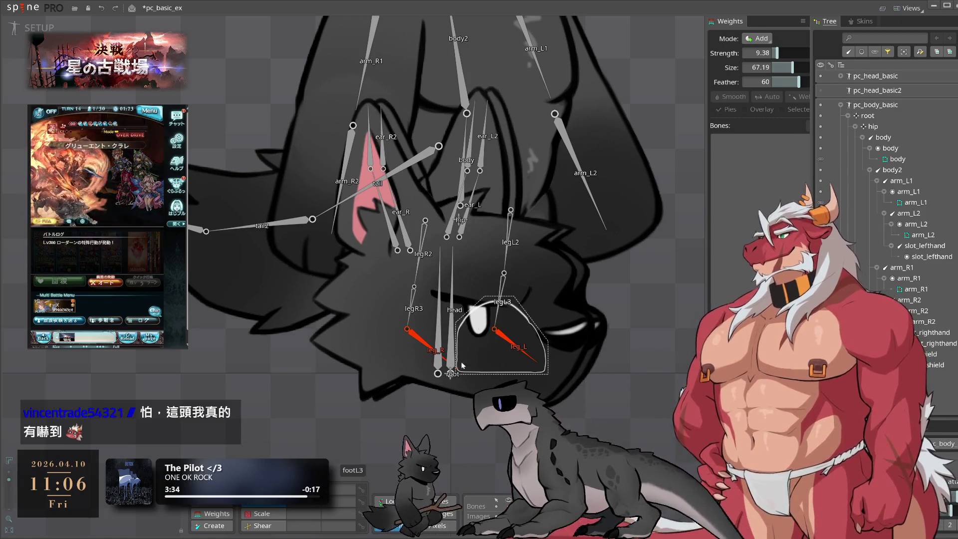
left_click(820, 76)
left_click(452, 299)
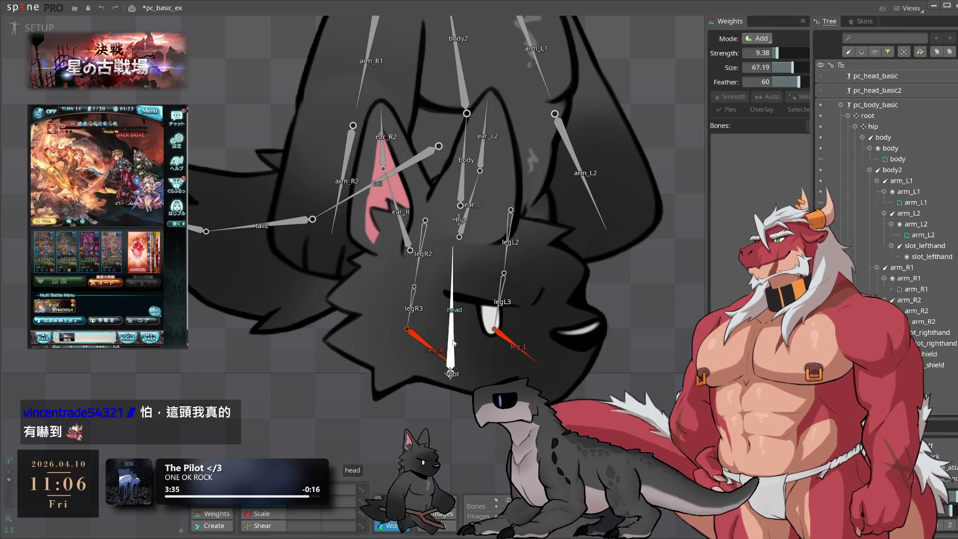
Nudge the head bone slightly left so it sits on the body's neck.
scroll(369, 214, "down", 5)
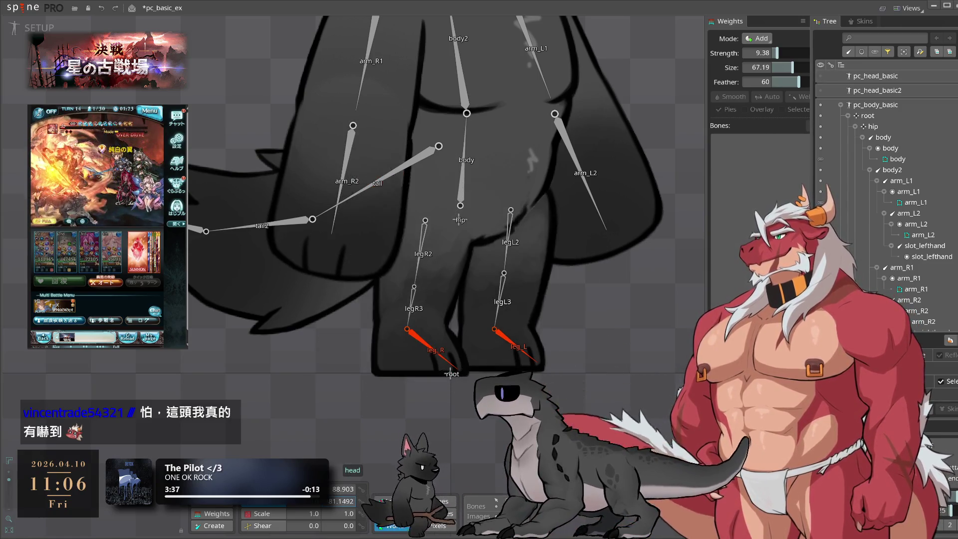
scroll(370, 214, "up", 2)
left_click(407, 208)
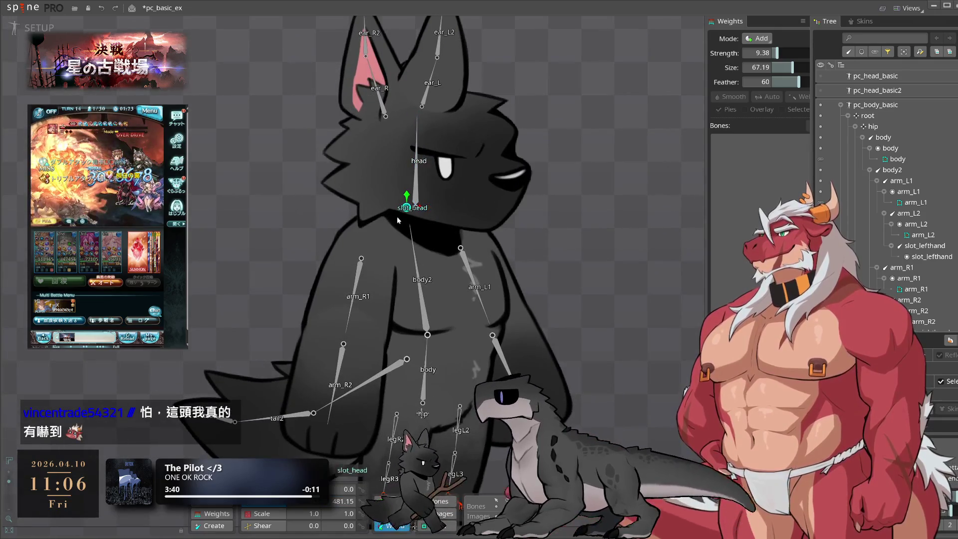
left_click(419, 185)
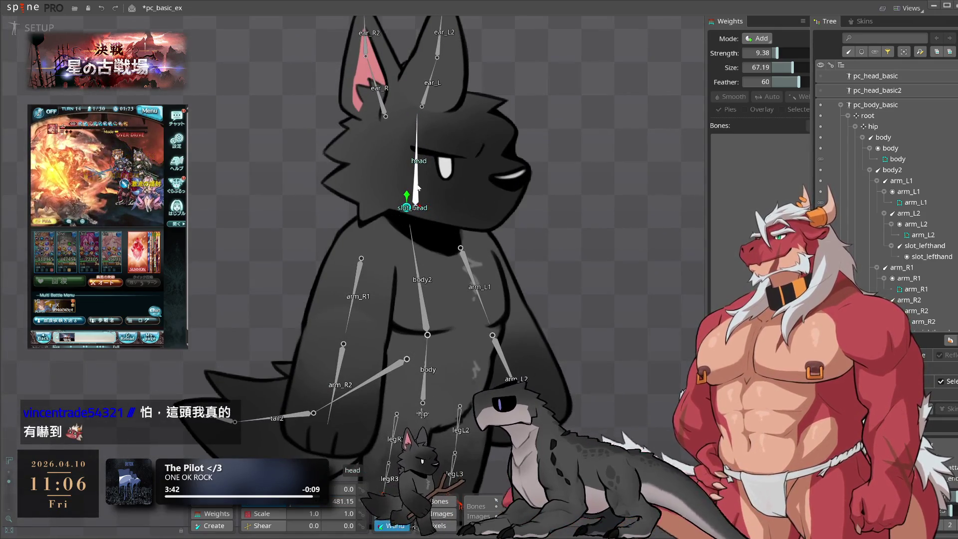
left_click_drag(417, 184, 407, 185)
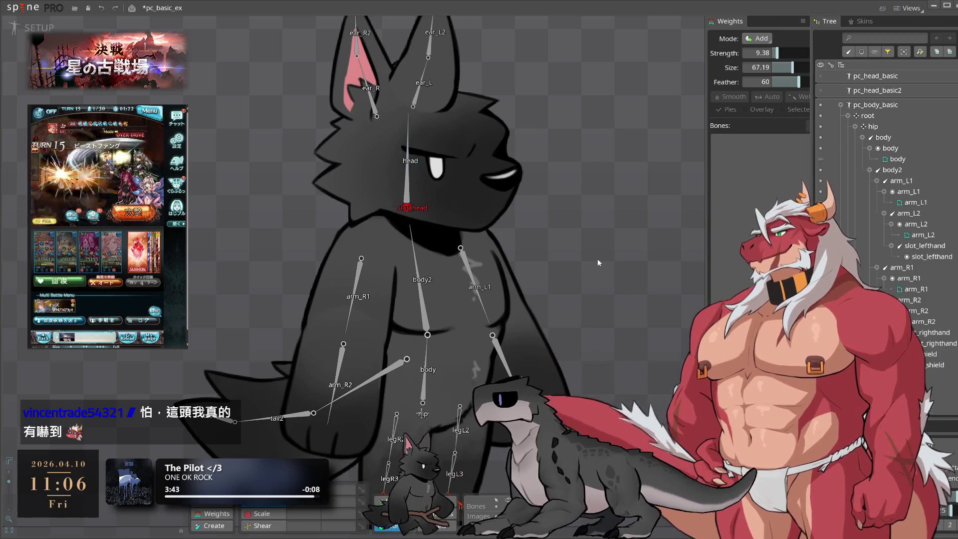
left_click(597, 259)
scroll(597, 258, "down", 2)
scroll(621, 265, "down", 2)
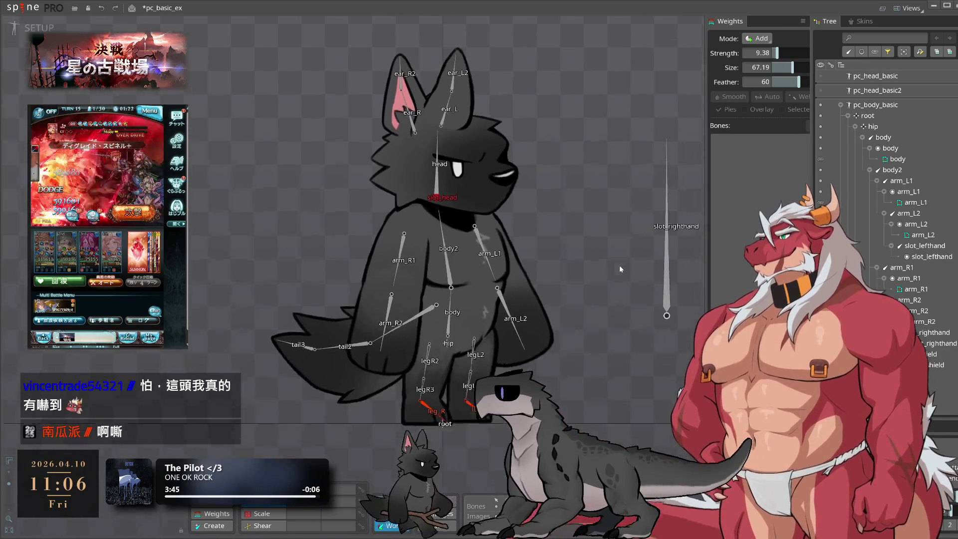
left_click(875, 169)
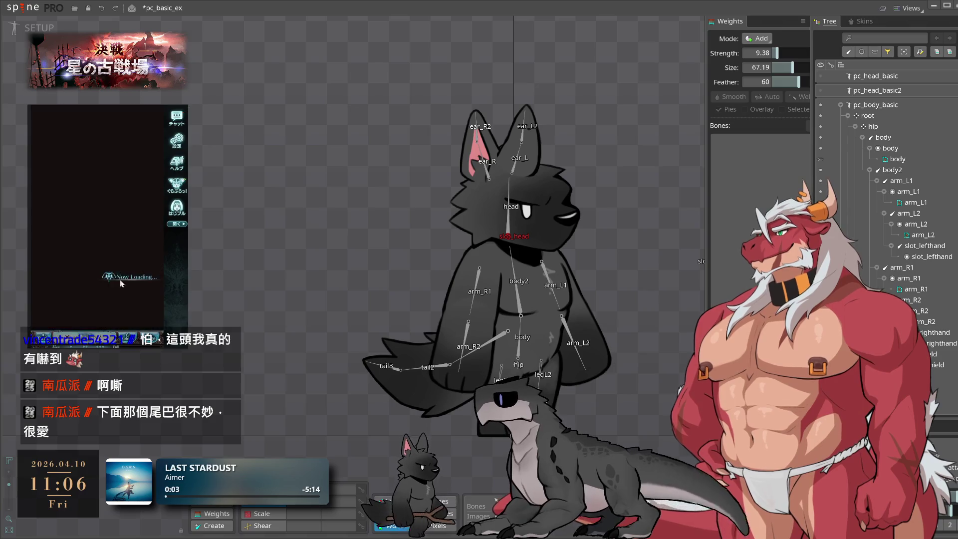
Check the wolf's pose in Animate mode, then return to Setup.
scroll(561, 228, "up", 1)
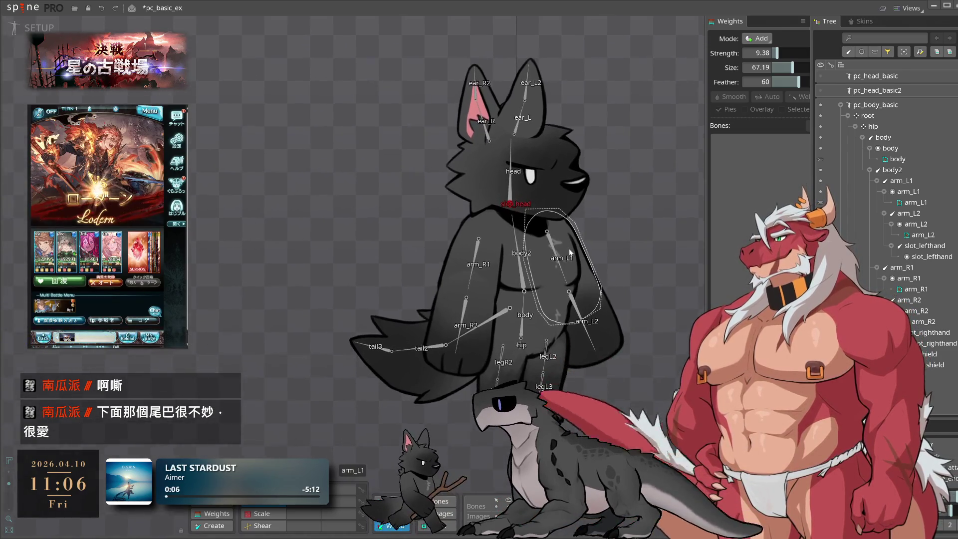
scroll(570, 252, "up", 1)
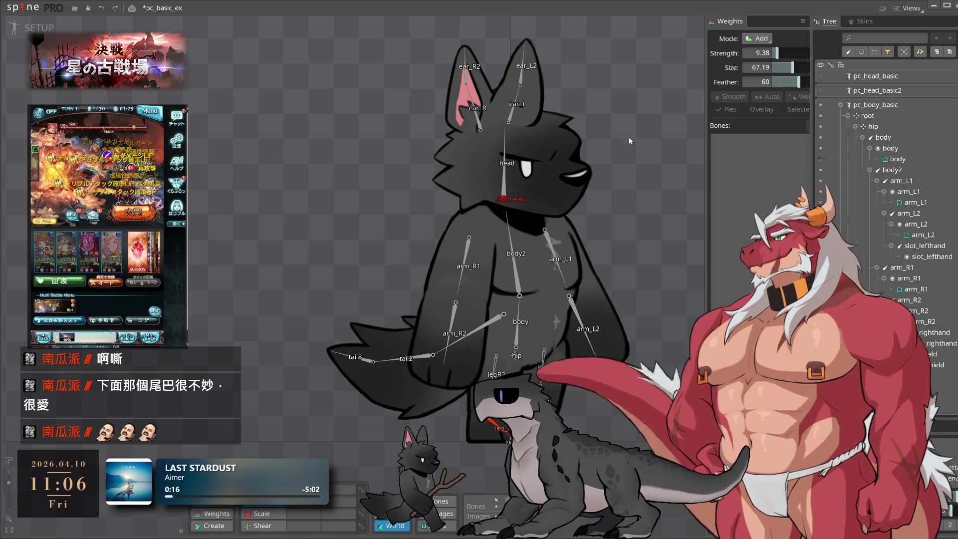
left_click(15, 29)
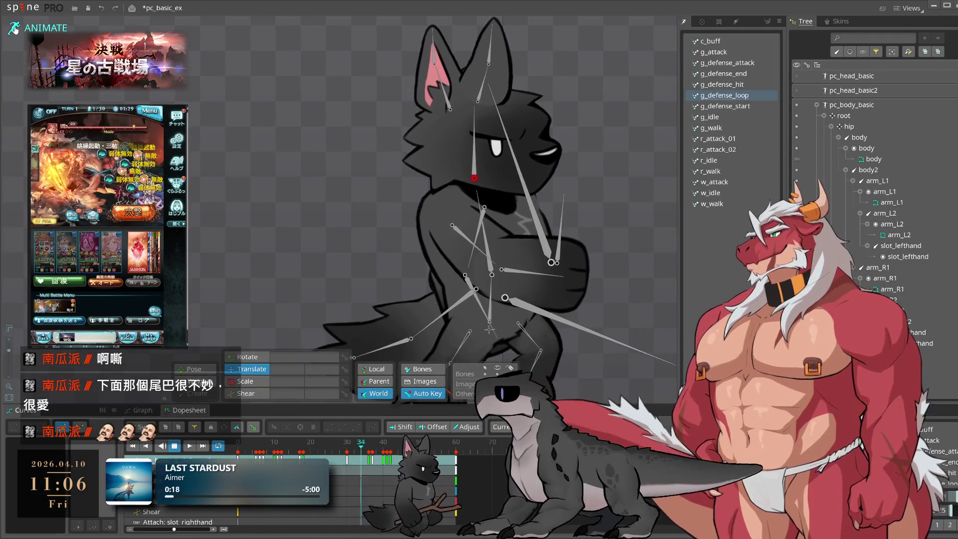
left_click(39, 27)
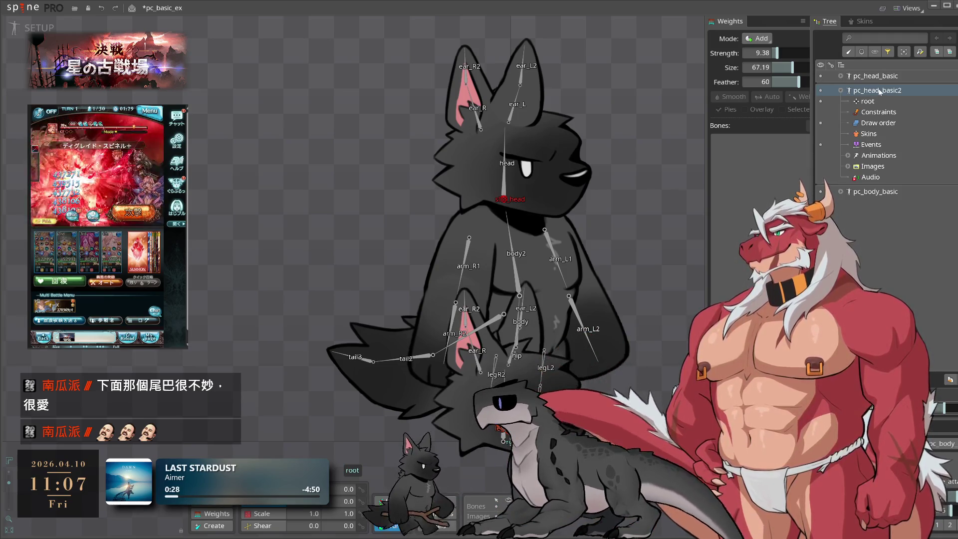
Delete pc_head_basic2, confirming Yes, then expand pc_head_basic and enter Animate mode.
key("Delete")
left_click(577, 355)
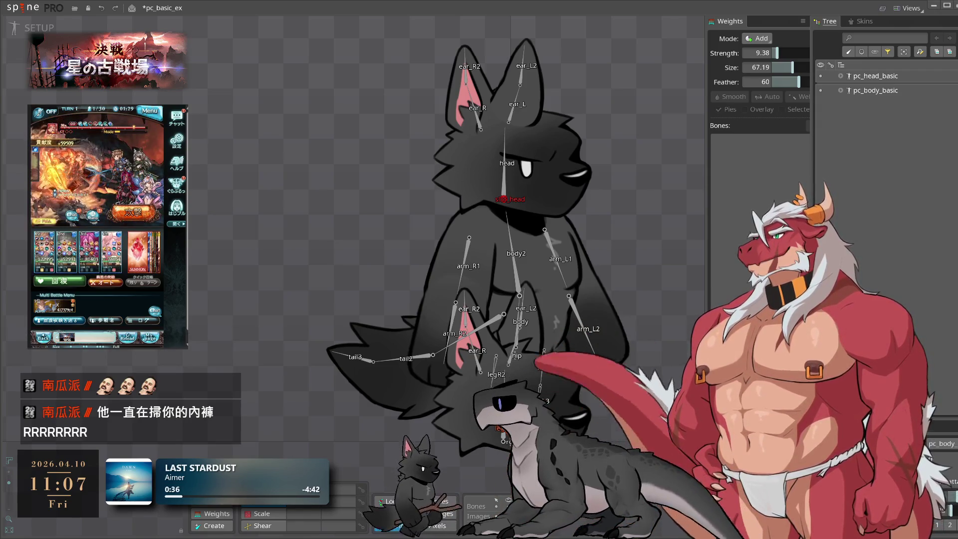
left_click(841, 76)
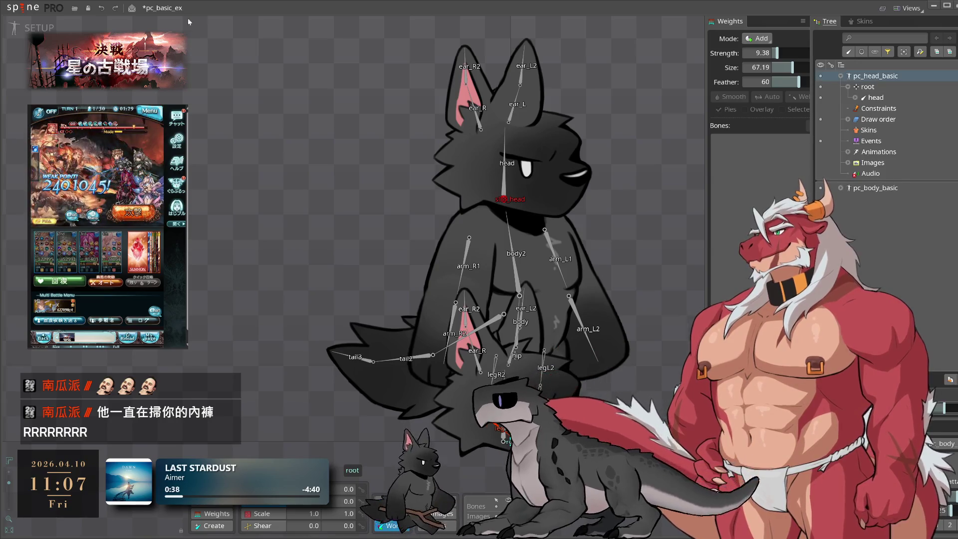
left_click(19, 29)
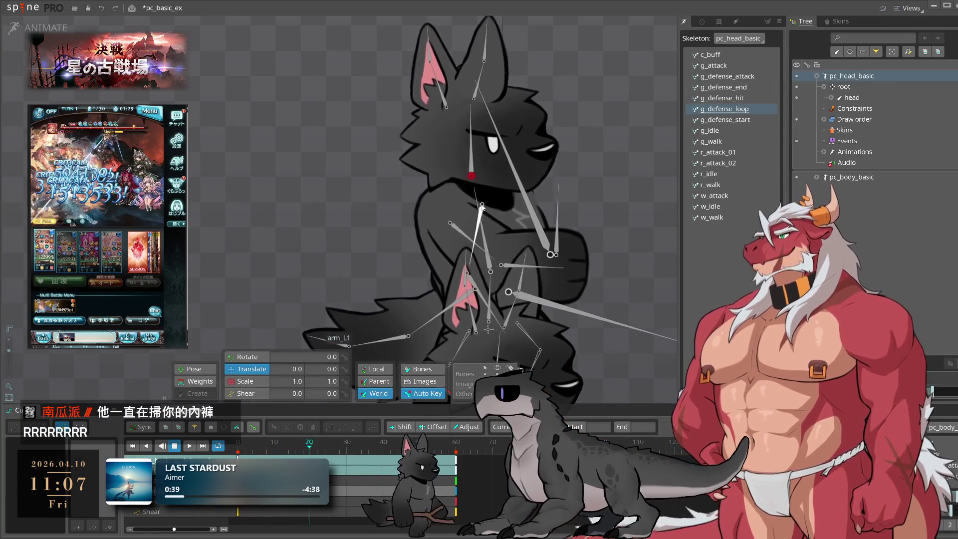
Frame the characters, pick c_buff, and hide the body skeleton with pc_head_basic active.
left_click_drag(574, 211, 643, 156)
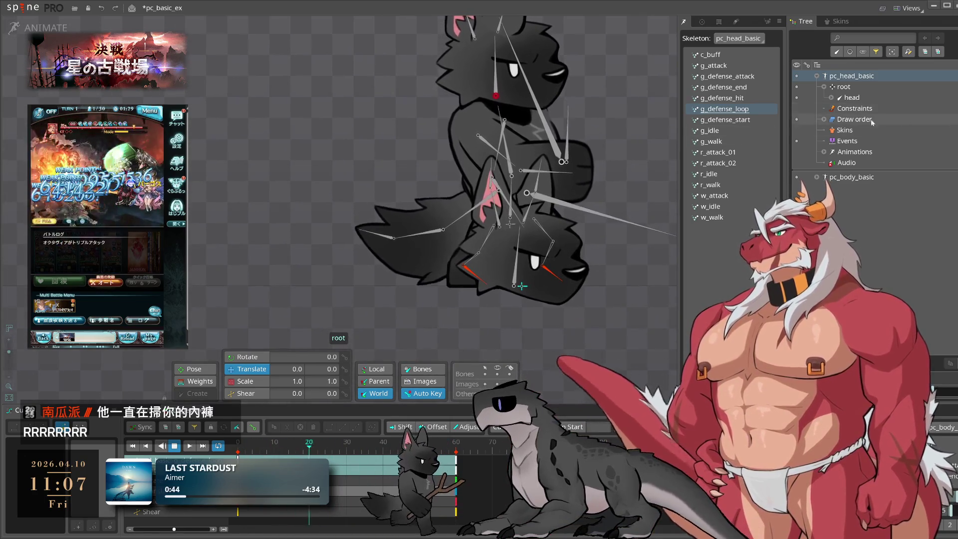
left_click(713, 54)
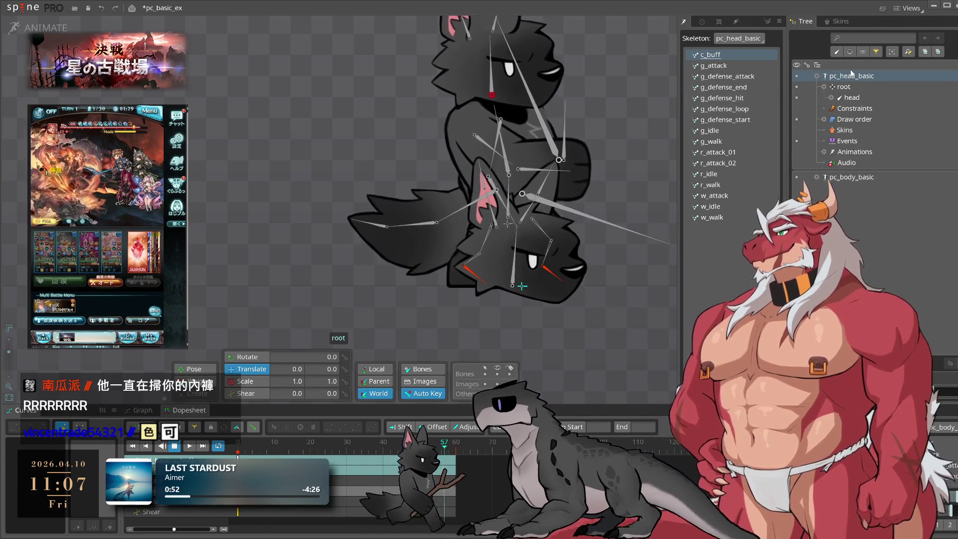
left_click(738, 39)
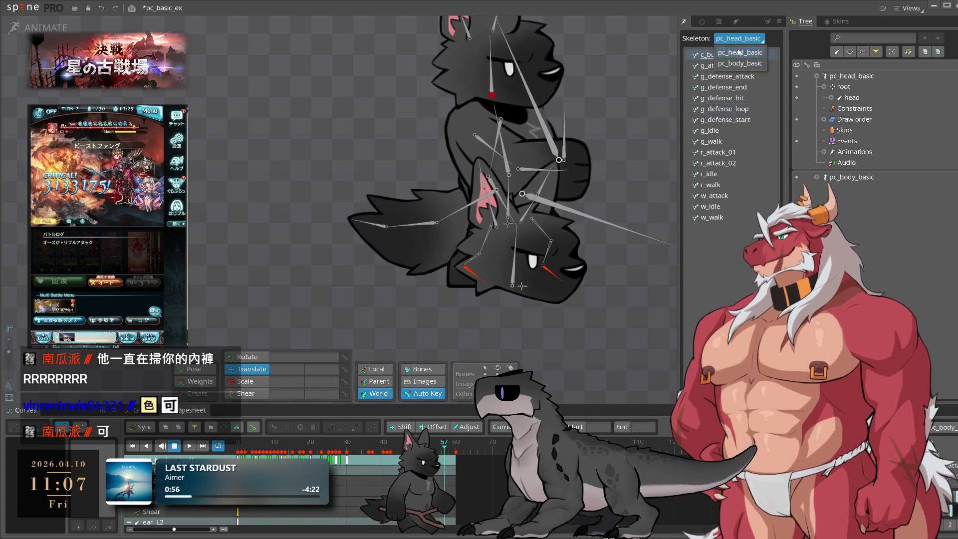
left_click(825, 177)
left_click(796, 177)
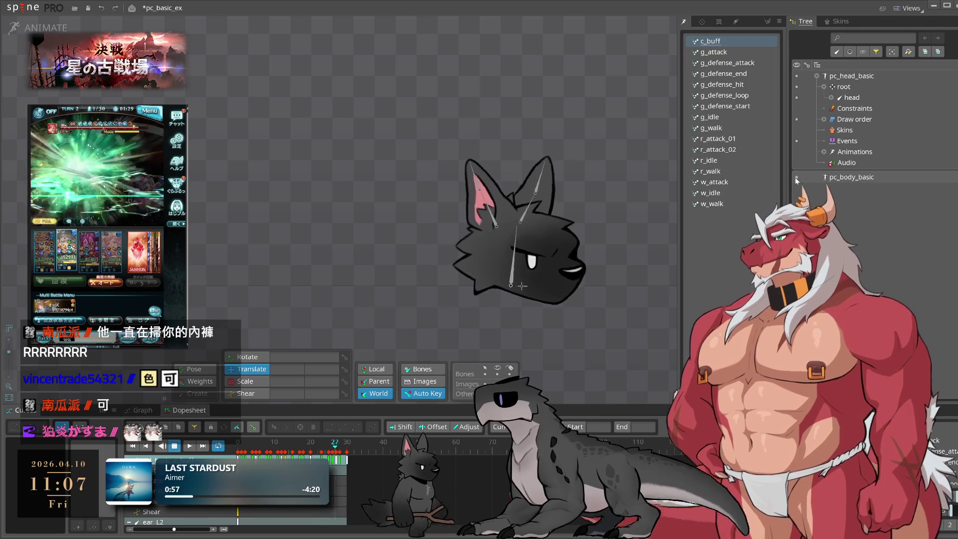
left_click(564, 232)
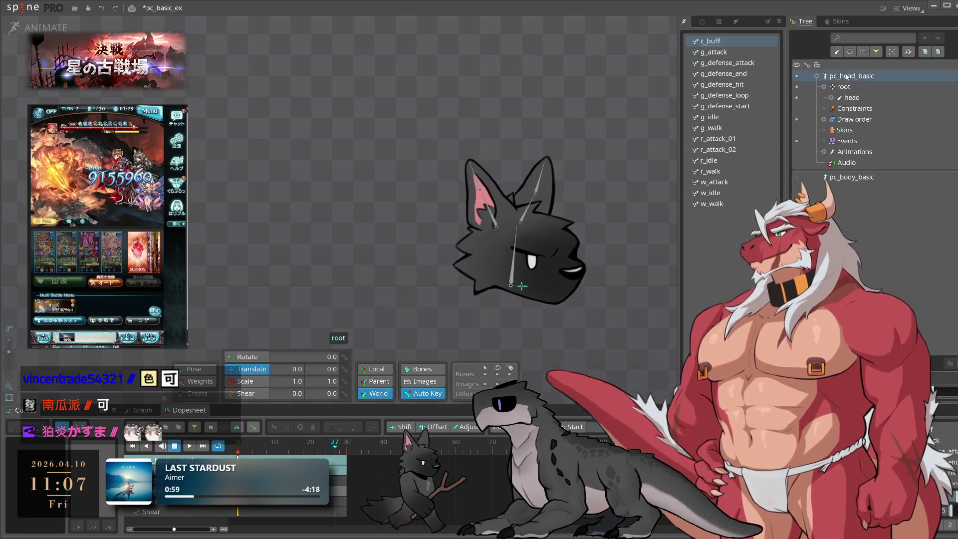
Rewind c_buff to frame 0 and copy the keys of the head and four ear bones.
left_click(726, 53)
left_click(713, 41)
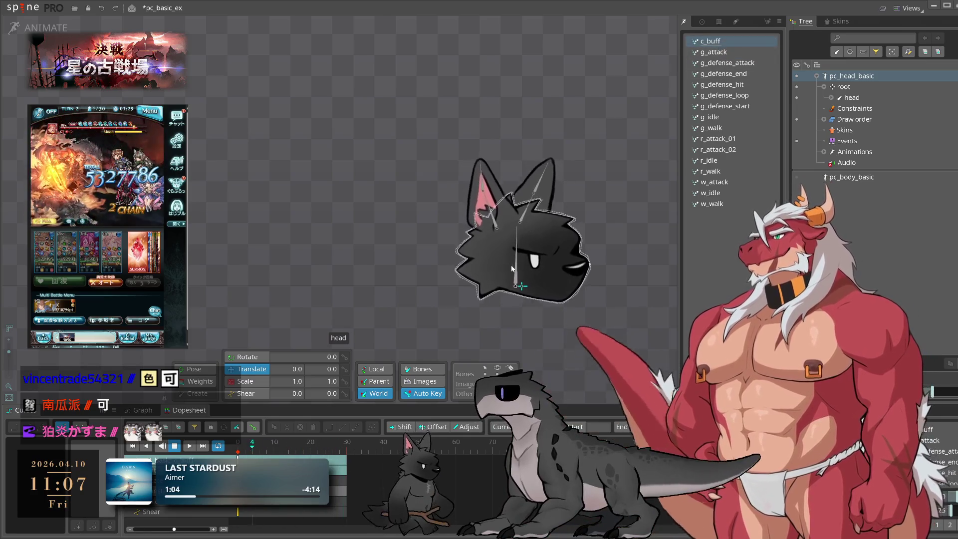
left_click(239, 454)
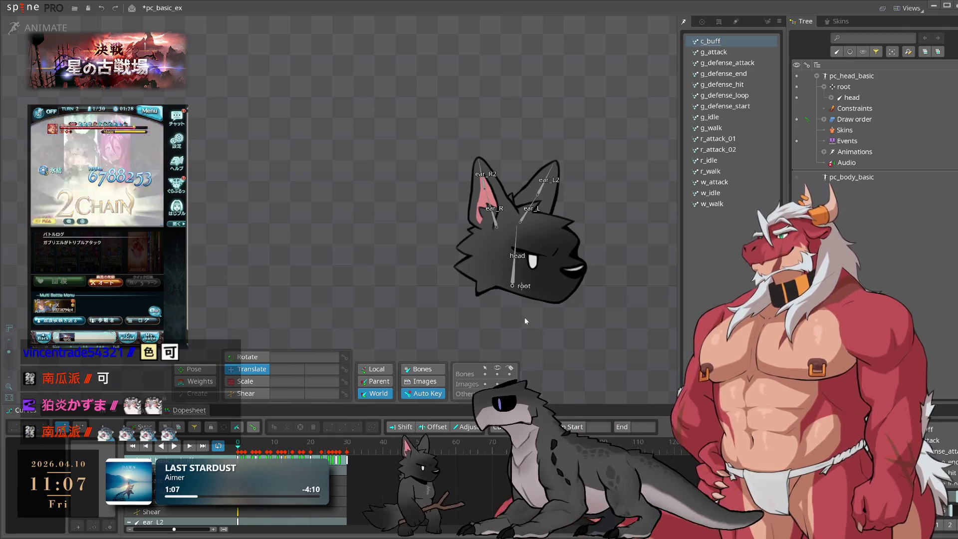
double_click(514, 264)
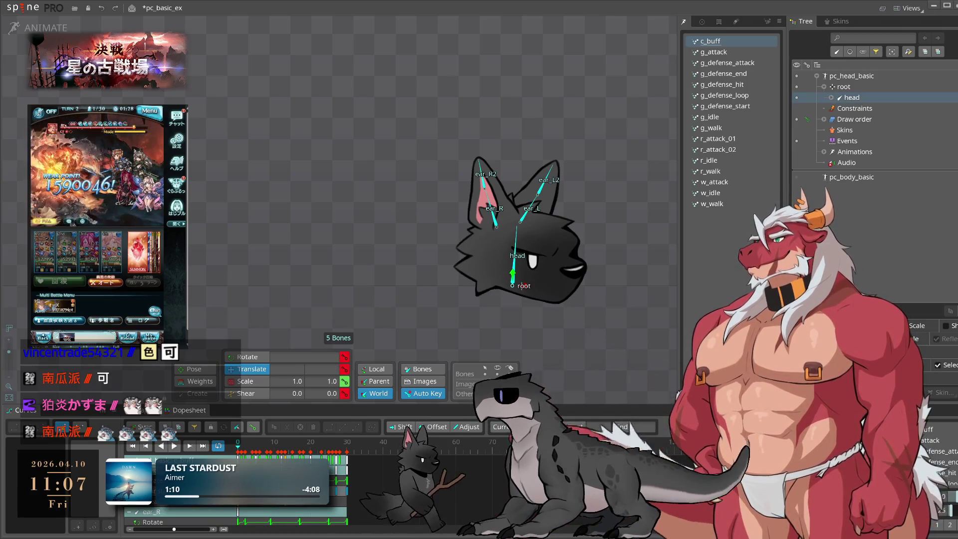
key("ctrl+c")
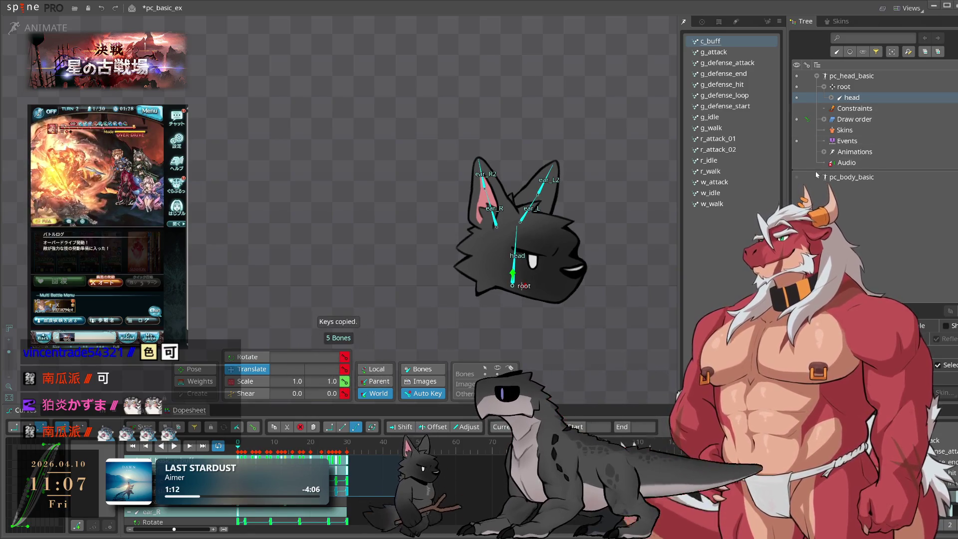
Switch to pc_body_basic and hide pc_head_basic so only the body wolf shows.
double_click(851, 92)
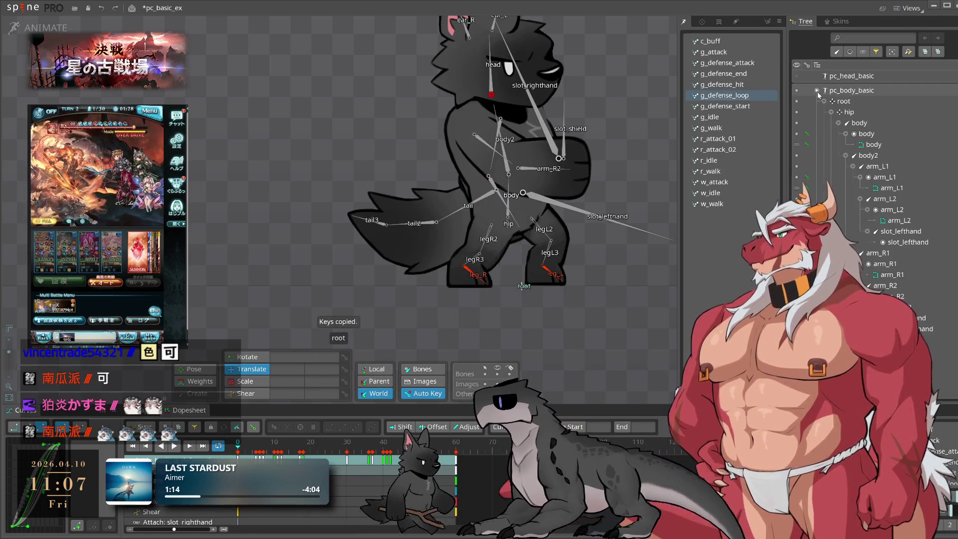
left_click(491, 86)
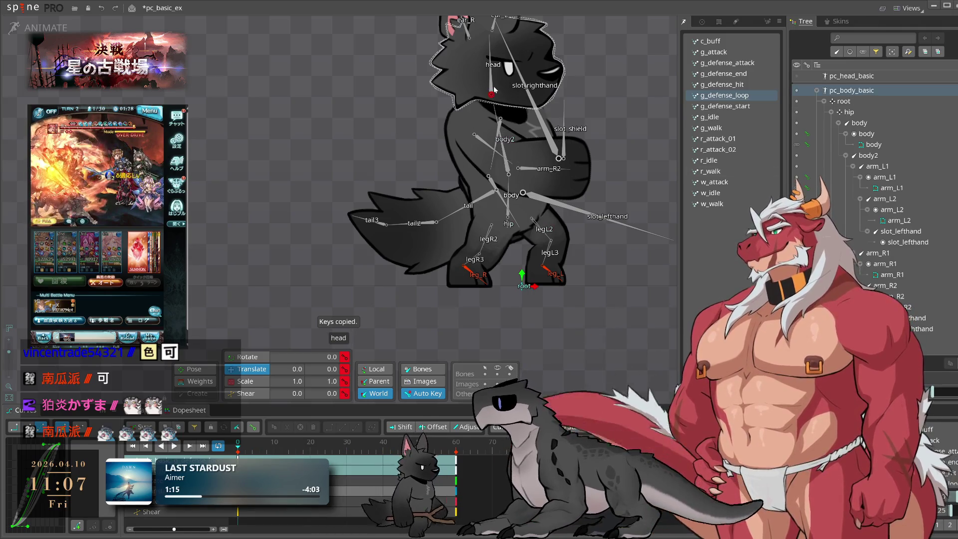
key("ctrl+z")
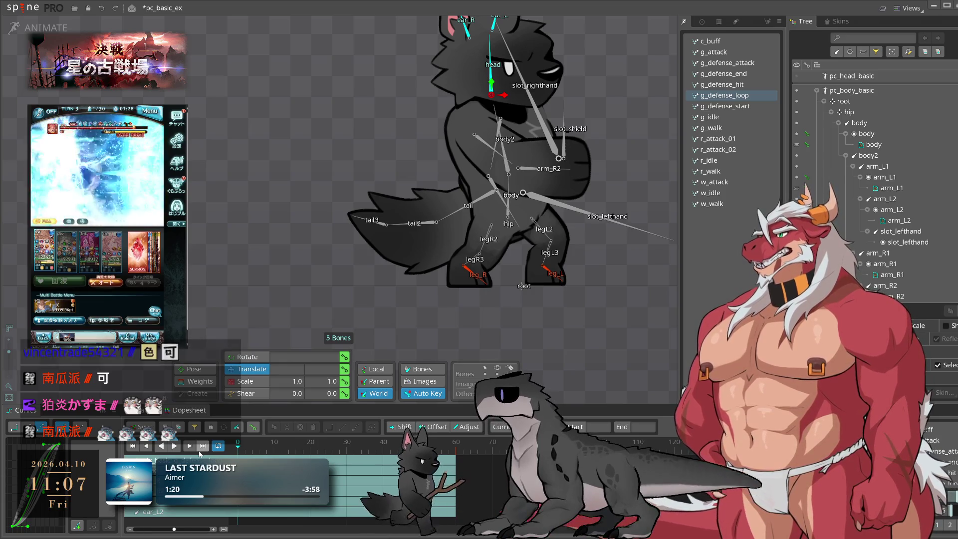
left_click(817, 76)
left_click(843, 86)
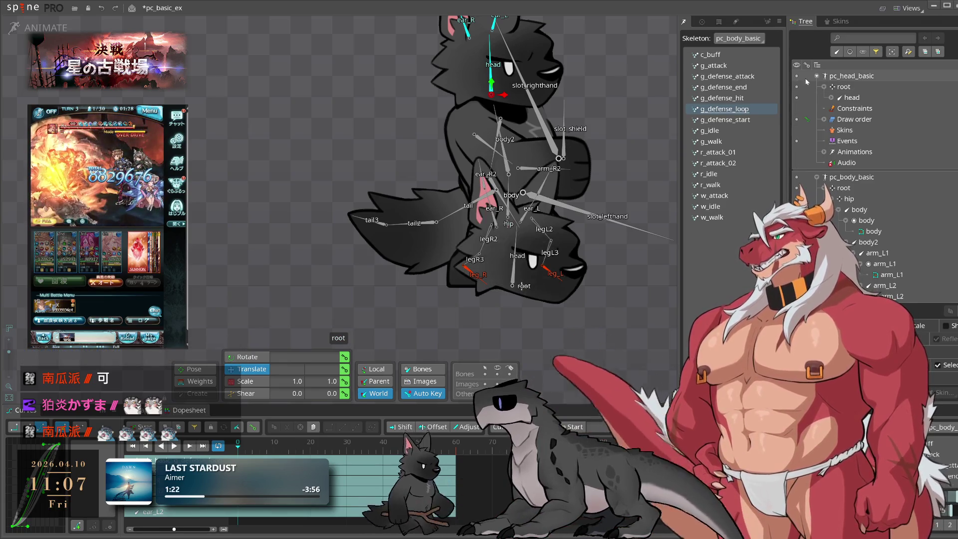
left_click(845, 87)
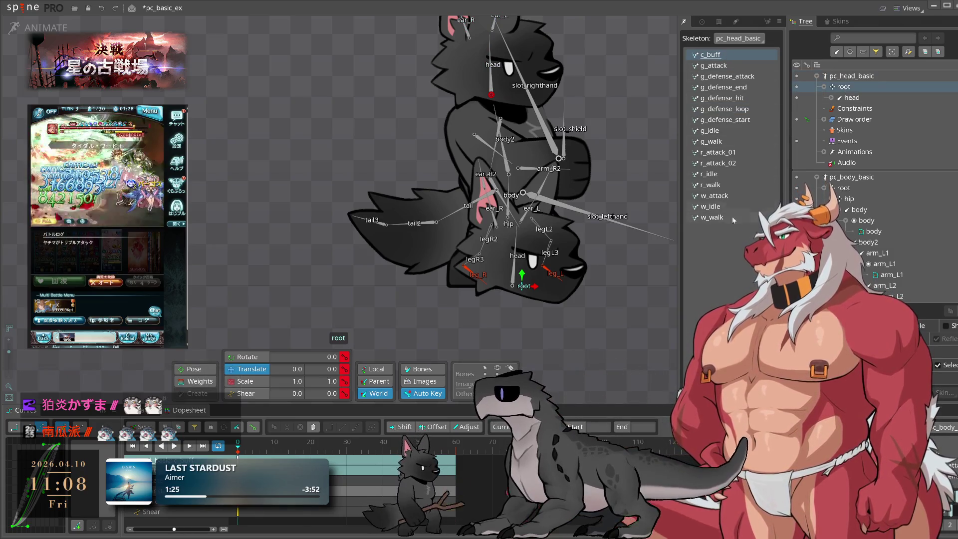
left_click(817, 76)
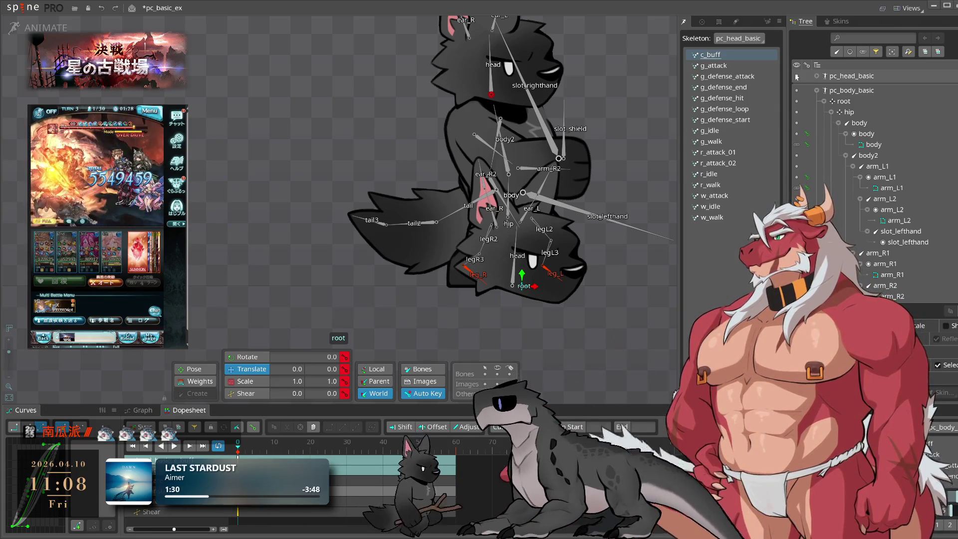
left_click(797, 76)
left_click(819, 92)
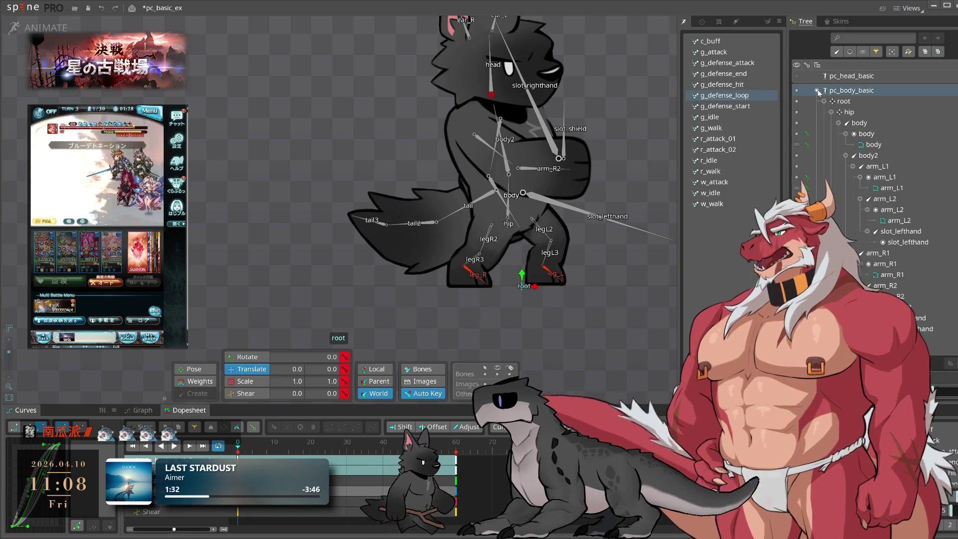
left_click(23, 7)
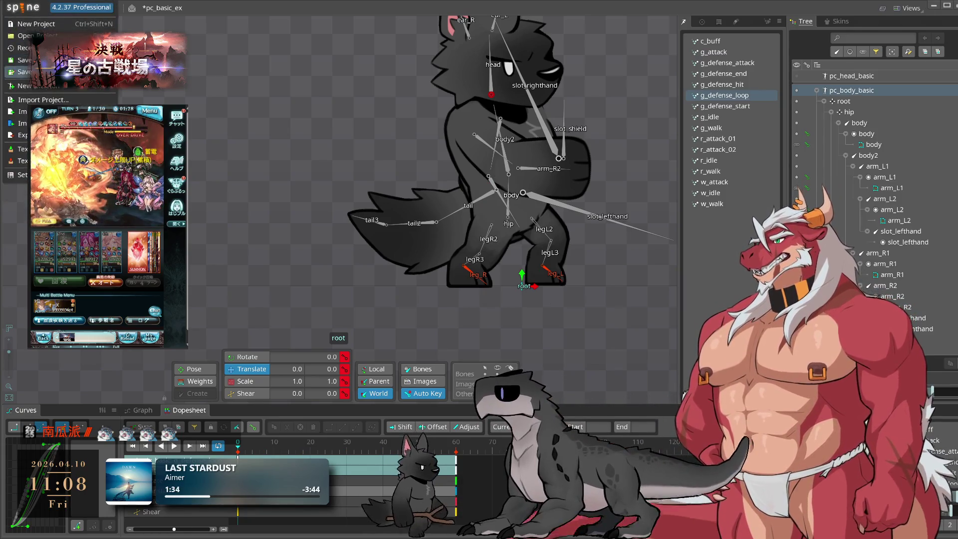
Choose pc_basic_ex.spine as the project file to import from.
mouse_move(20, 48)
left_click(62, 98)
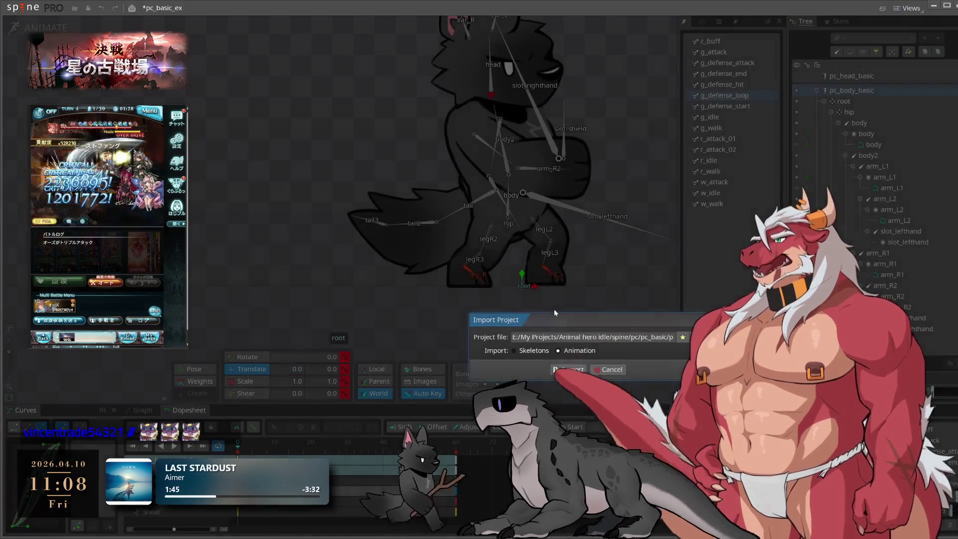
type("c_basic_ex.spine")
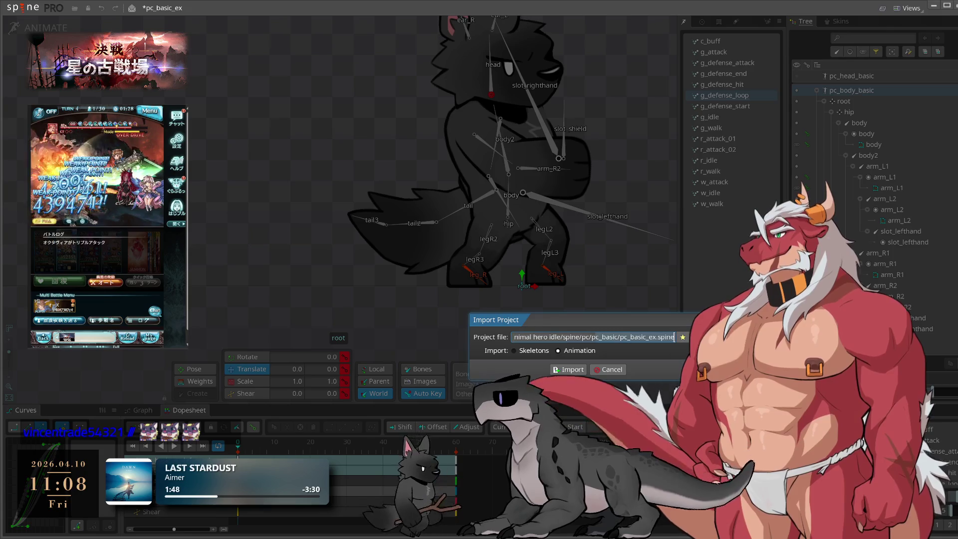
key("ctrl+Left")
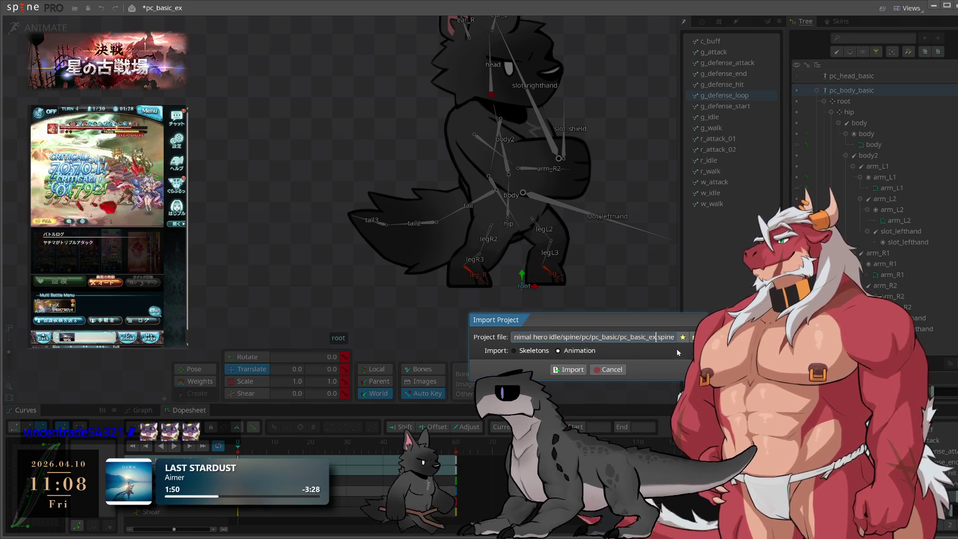
left_click(568, 369)
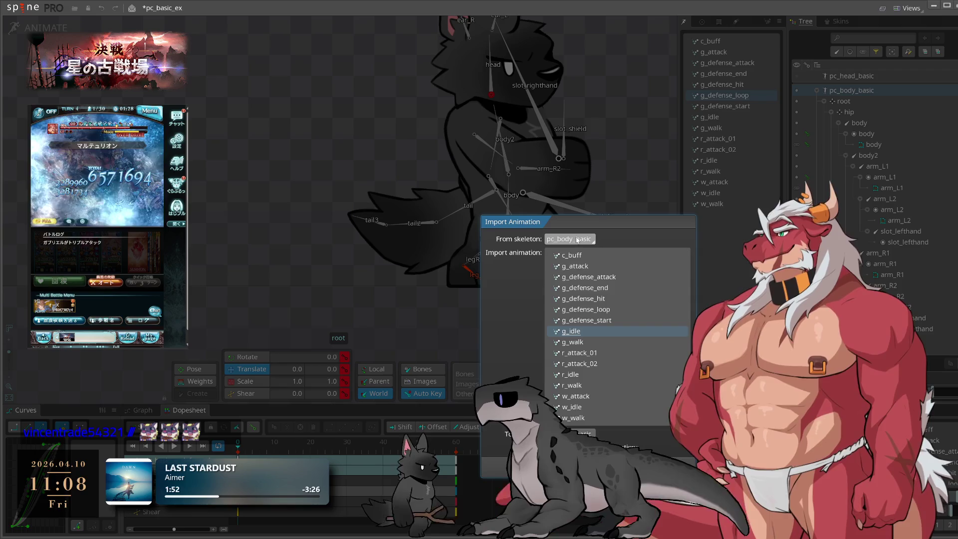
Import all pc_head_basic animations, dismiss the warnings, and play the result.
left_click(594, 239)
left_click(570, 264)
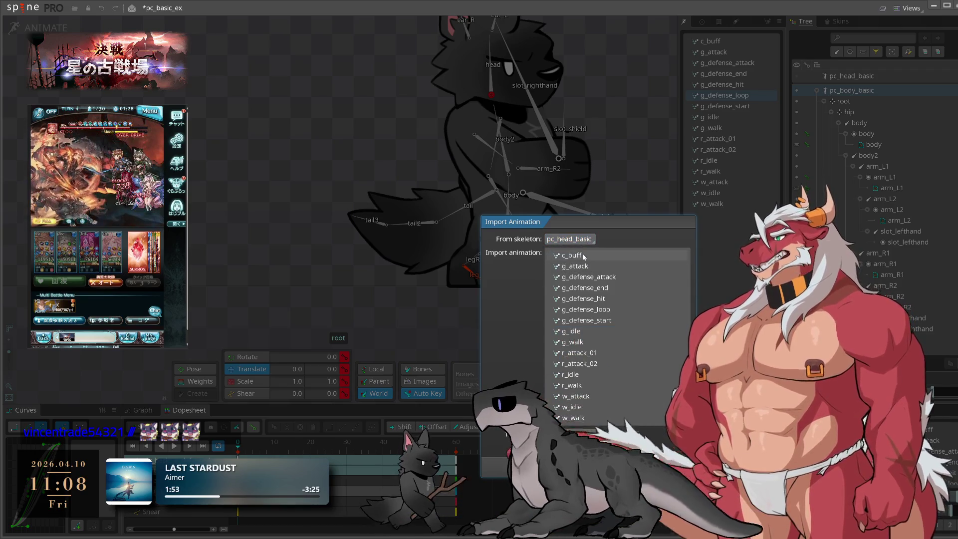
left_click(580, 417, "shift")
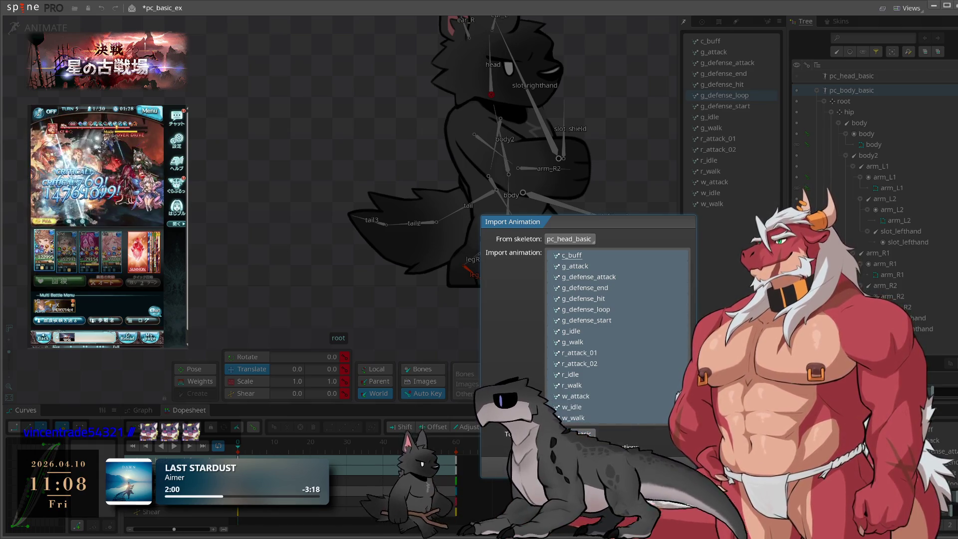
key("Return")
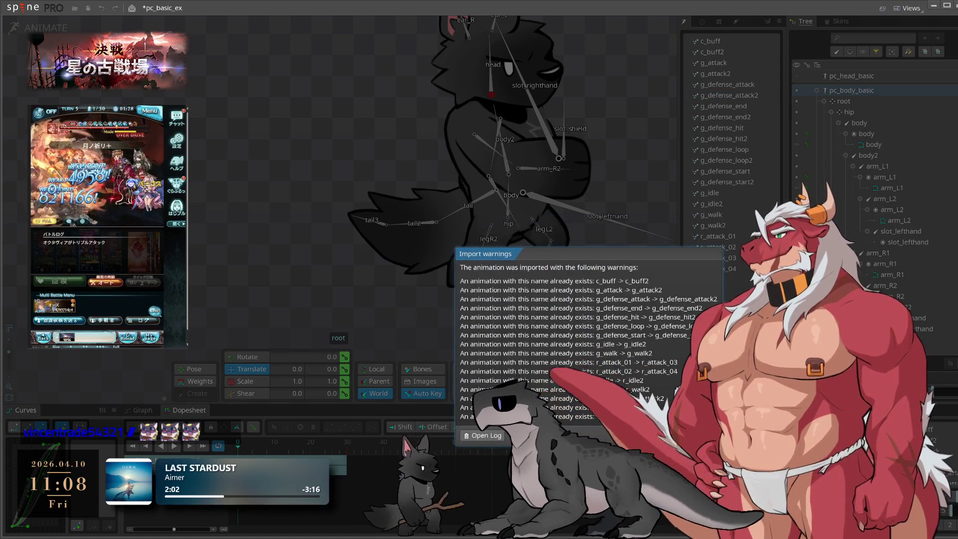
key("Return")
key("space")
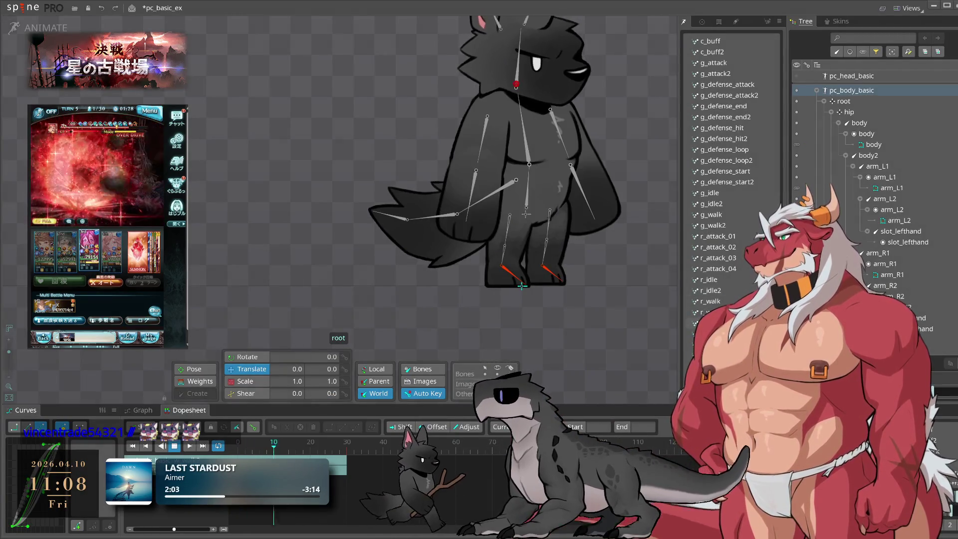
Stop playback and preview the r_attack_03 animation.
key("space")
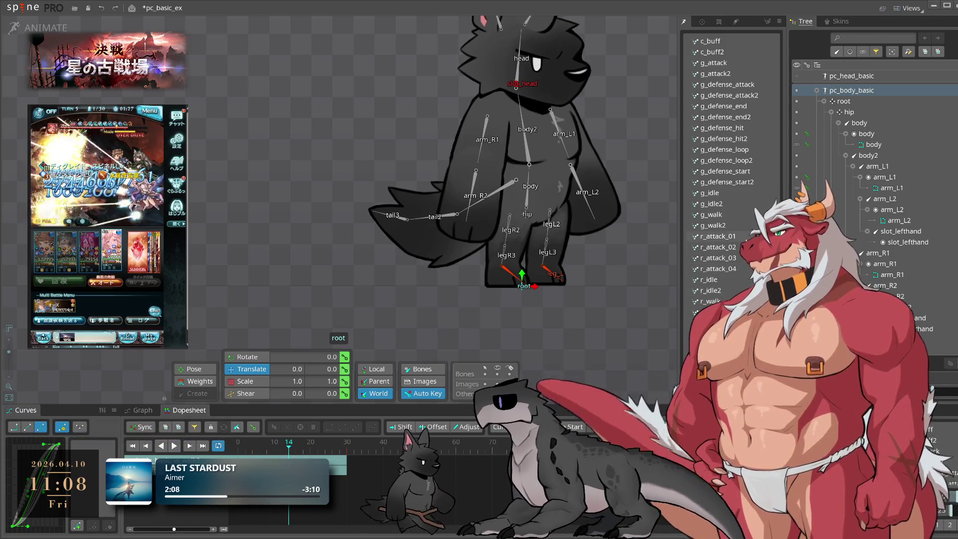
left_click(721, 258)
left_click(733, 258)
key("space")
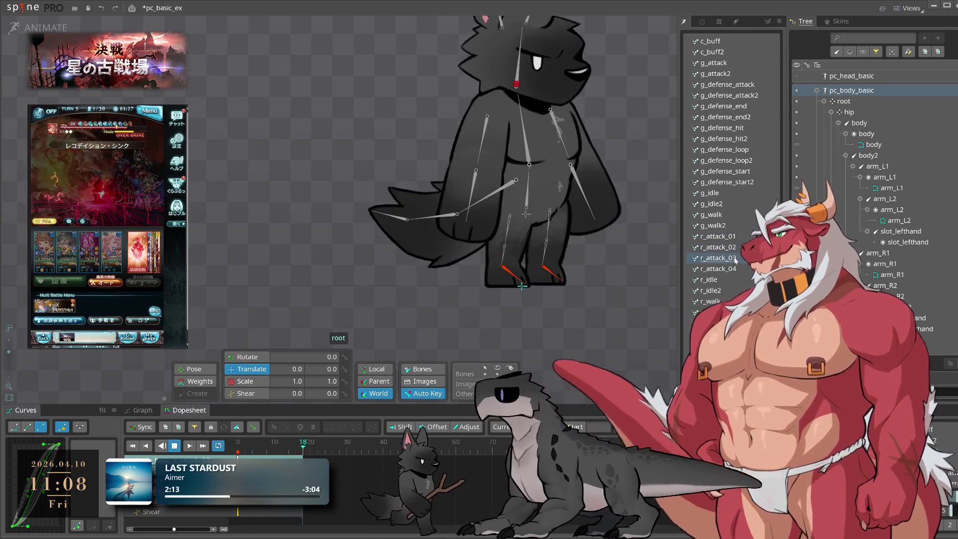
Copy c_buff2's head and ear keys into c_buff, check them, then delete c_buff2.
left_click(721, 52)
key("space")
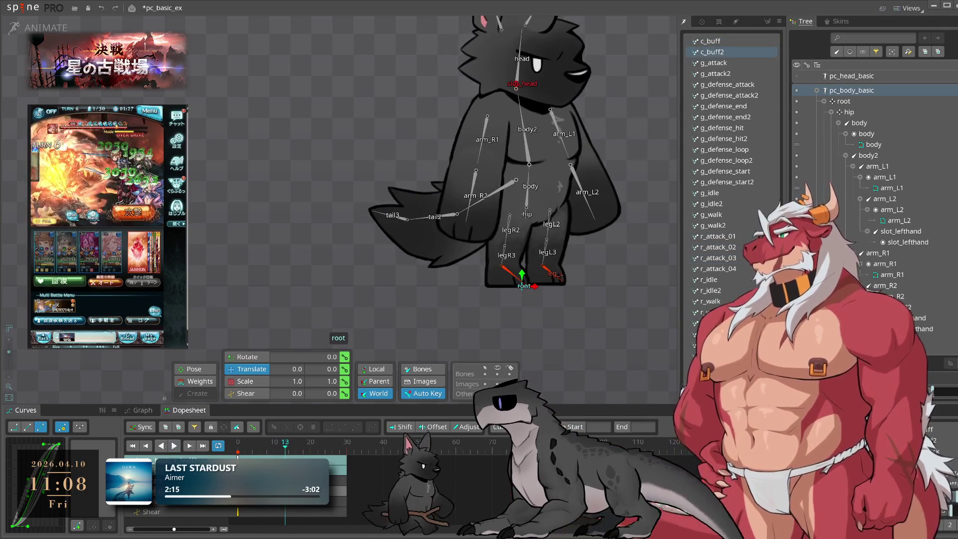
double_click(519, 62)
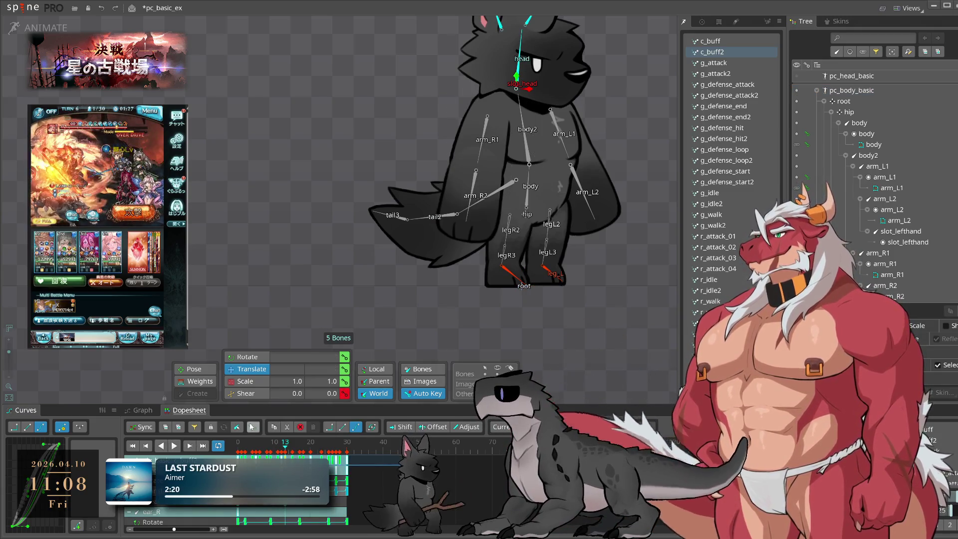
key("ctrl+c")
left_click(725, 43)
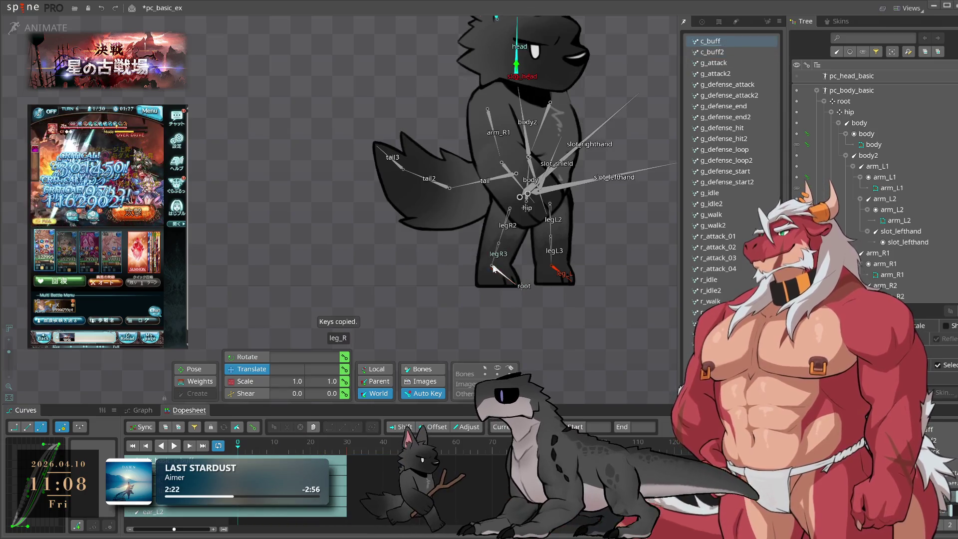
key("ctrl+v")
key("l")
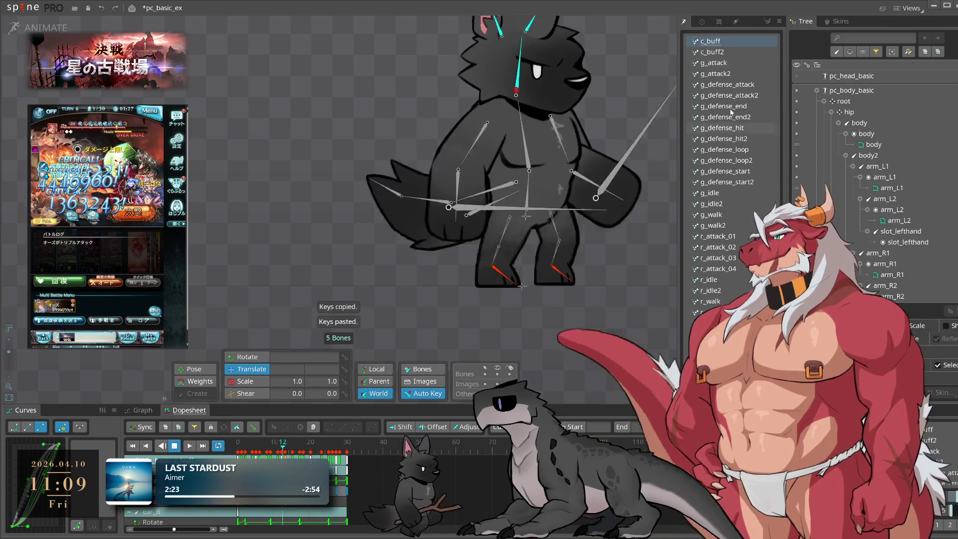
left_click(721, 53)
key("Delete")
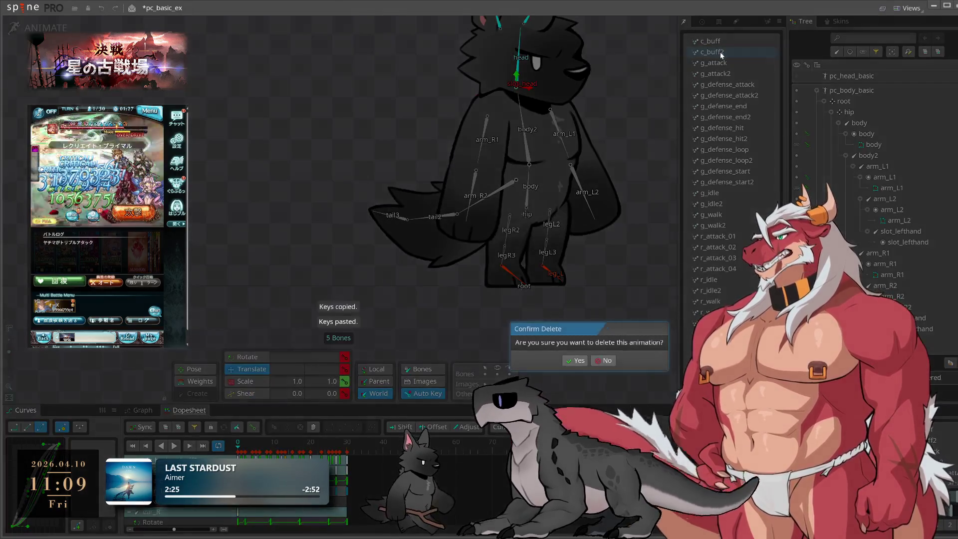
left_click(574, 360)
Paste g_attack2's five head and ear bone keys into g_attack and play it to check.
left_click(732, 64)
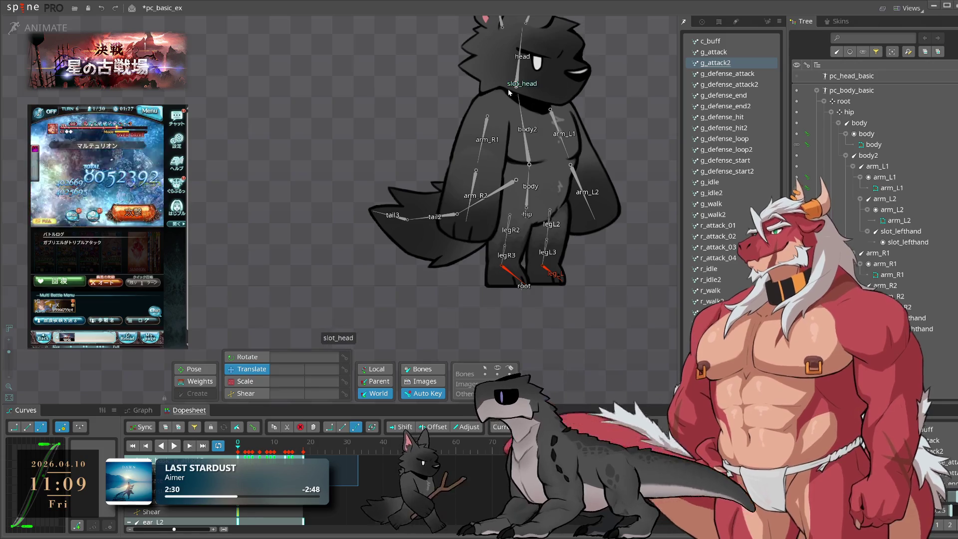
double_click(519, 76)
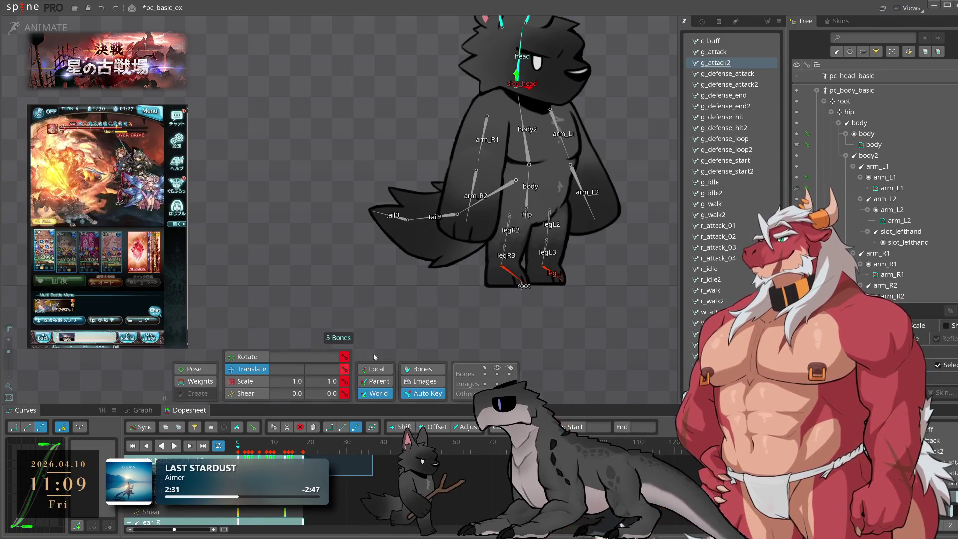
key("ctrl+1")
key("ctrl+c")
left_click(724, 52)
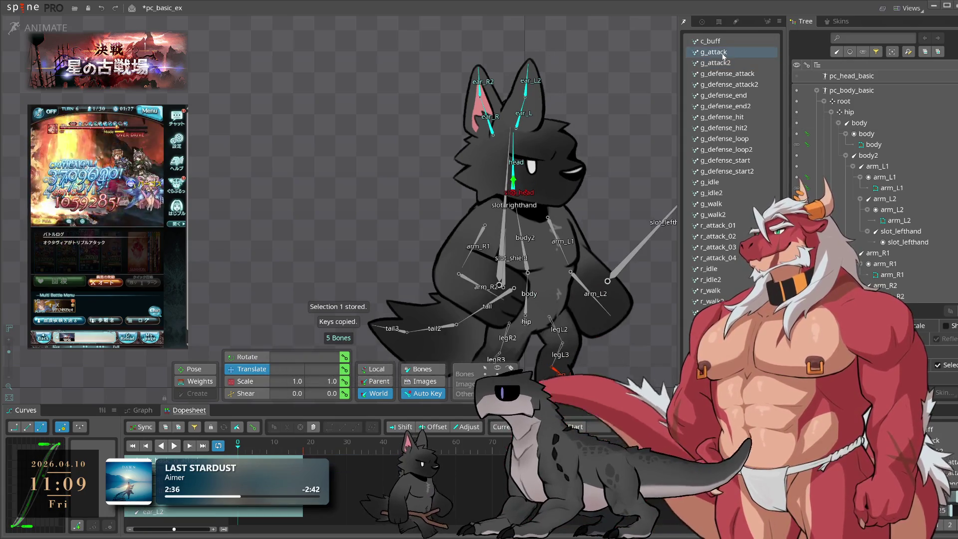
key("ctrl+v")
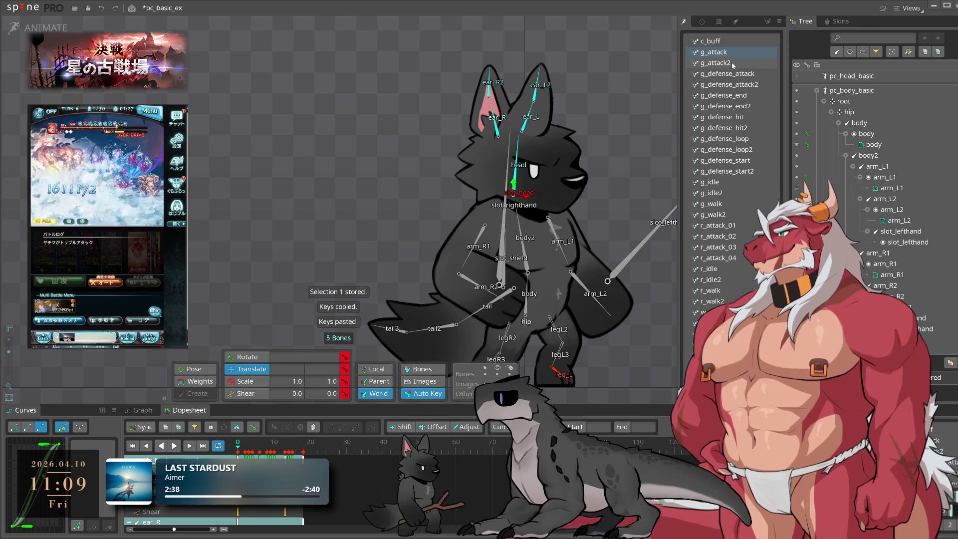
key("Delete")
key("Escape")
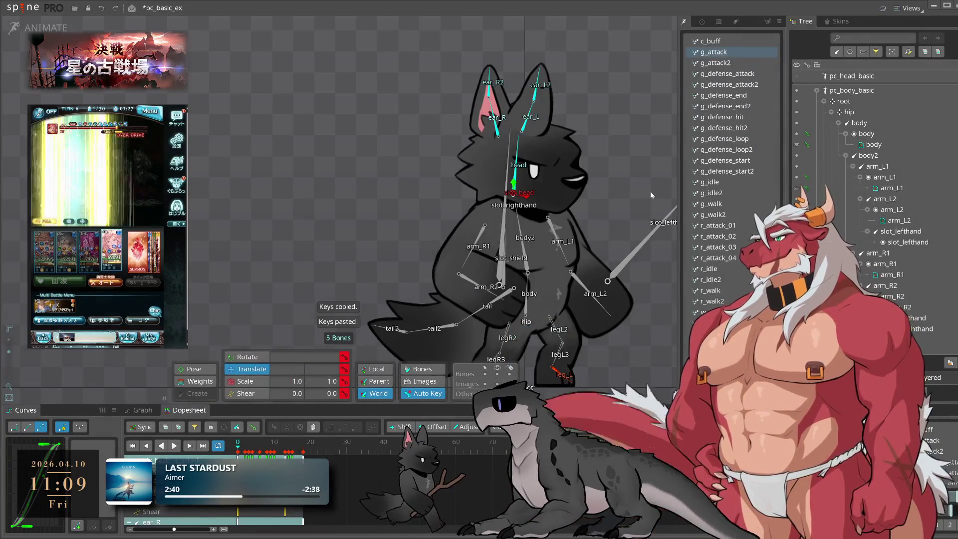
key("space")
key("space")
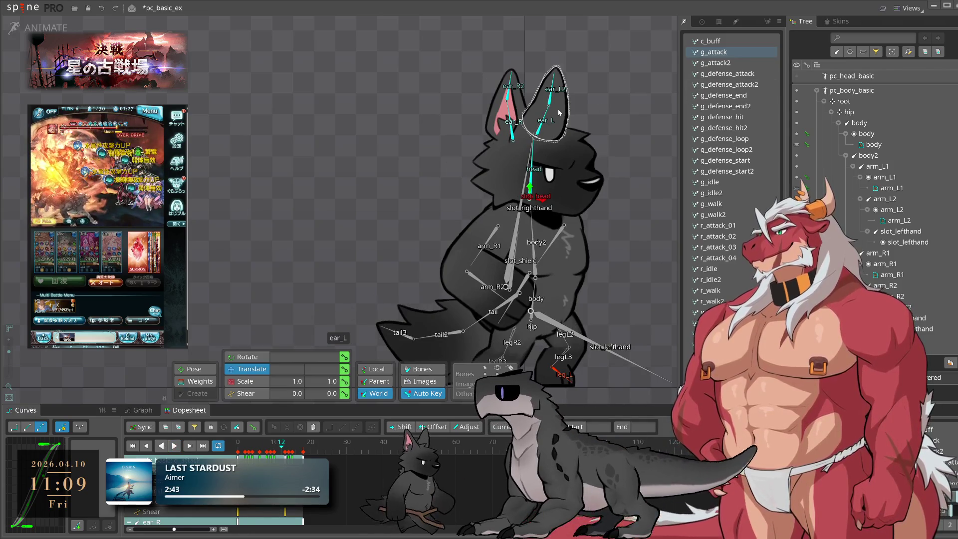
Delete the g_attack2 animation, confirming with Yes.
left_click(737, 63)
key("Delete")
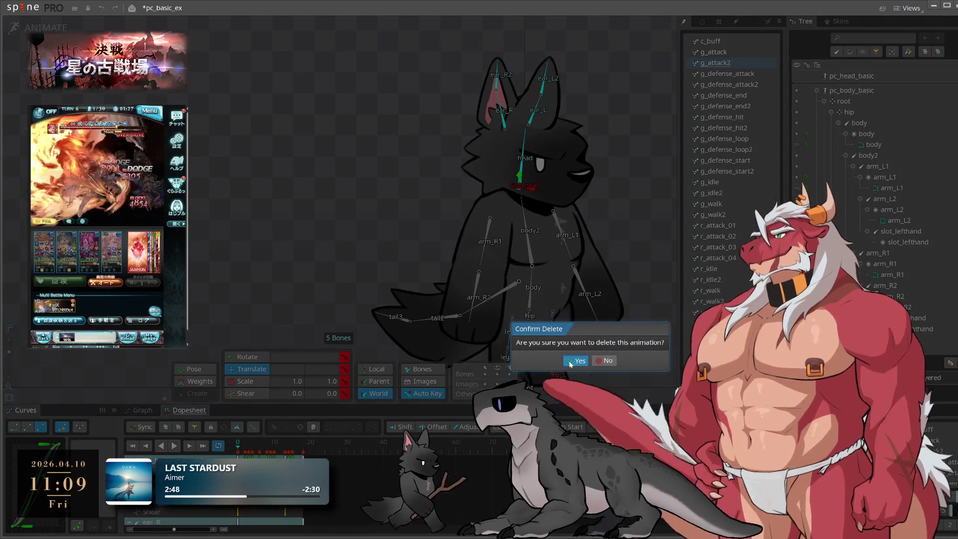
left_click(570, 361)
In Setup mode, move ear_L below head in the draw order.
left_click(528, 131)
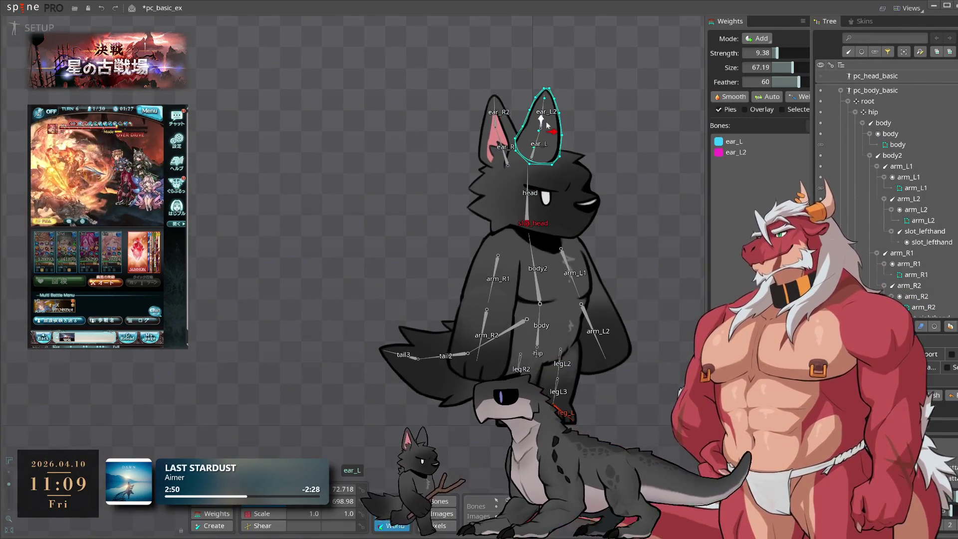
scroll(930, 332, "down", 10)
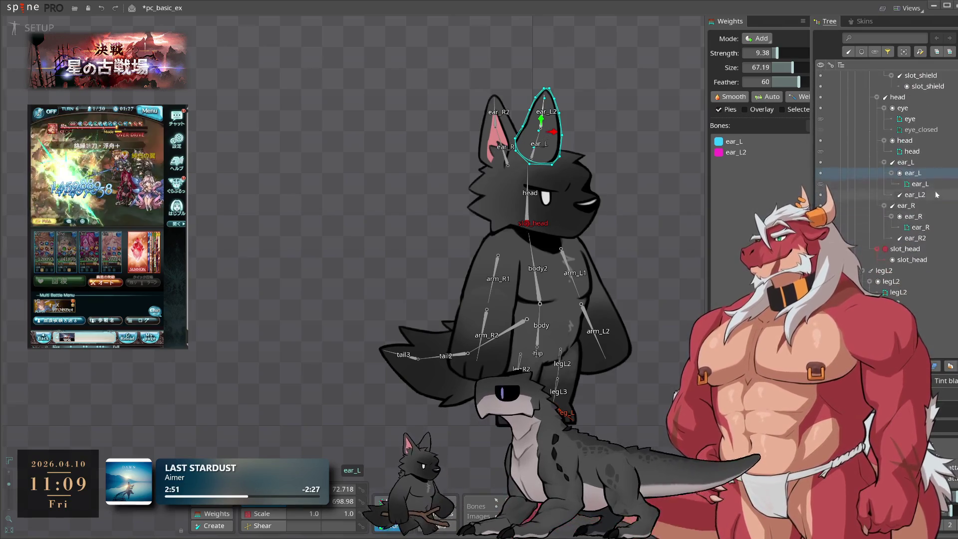
left_click_drag(931, 332, 937, 367)
scroll(893, 180, "down", 10)
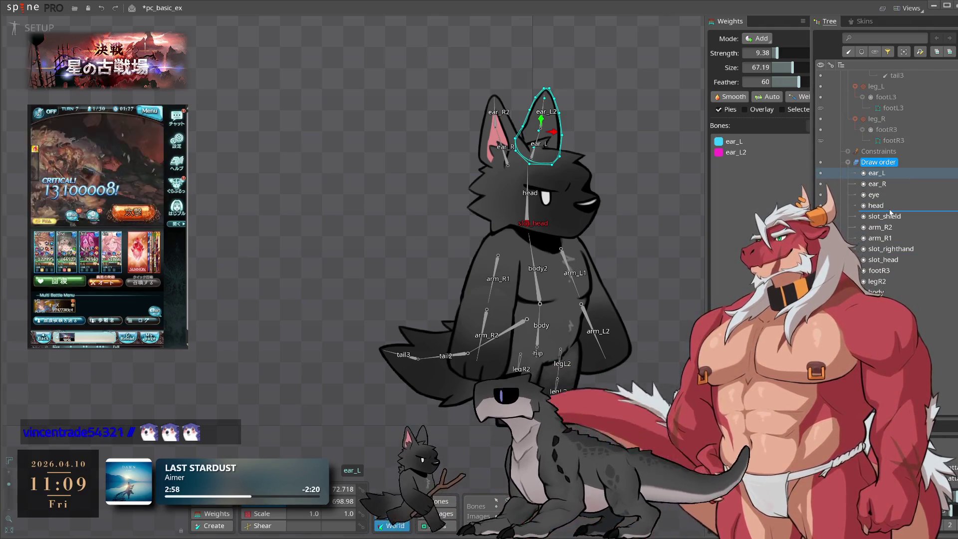
left_click_drag(890, 213, 890, 212)
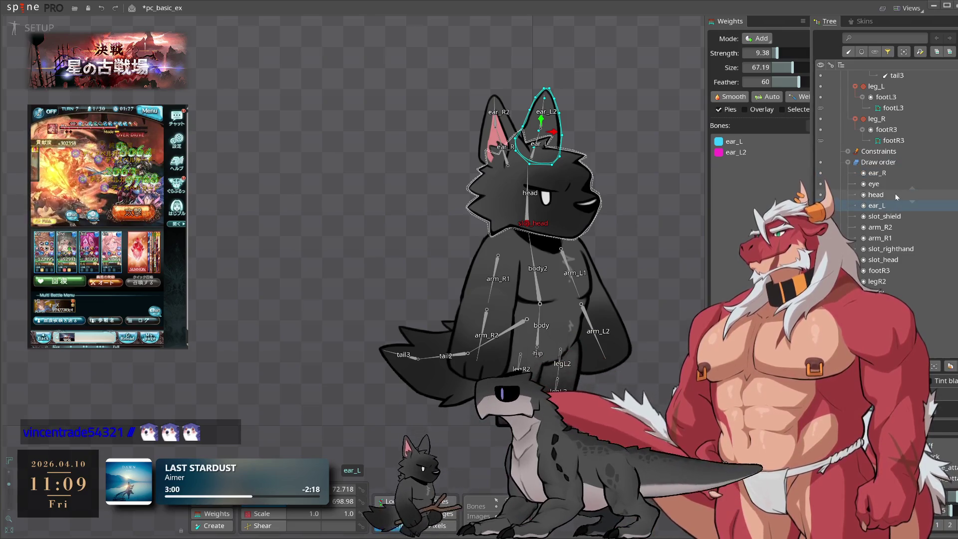
Move the ear_R, eye, head and ear_L slots below slot_righthand, then return to Animate mode.
left_click(938, 172)
left_click(938, 206, "shift")
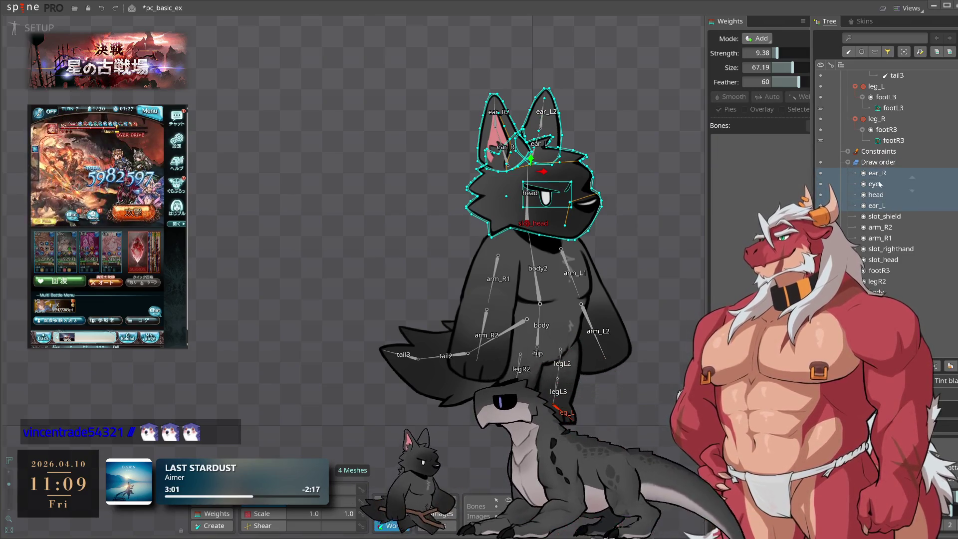
left_click_drag(925, 256, 925, 255)
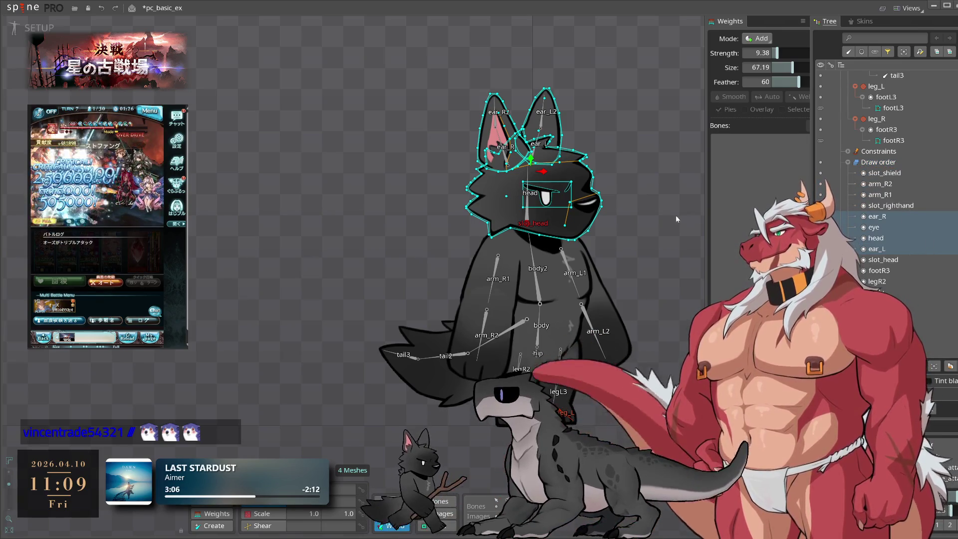
left_click(672, 199)
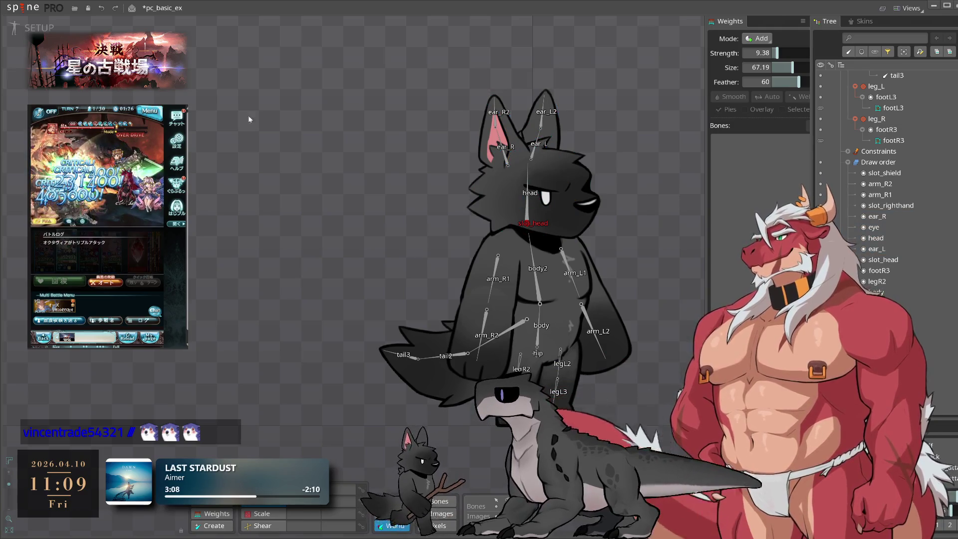
left_click(39, 27)
Copy g_defense_attack2's head and ear keys into g_defense_attack, then delete g_defense_attack2.
left_click(740, 64)
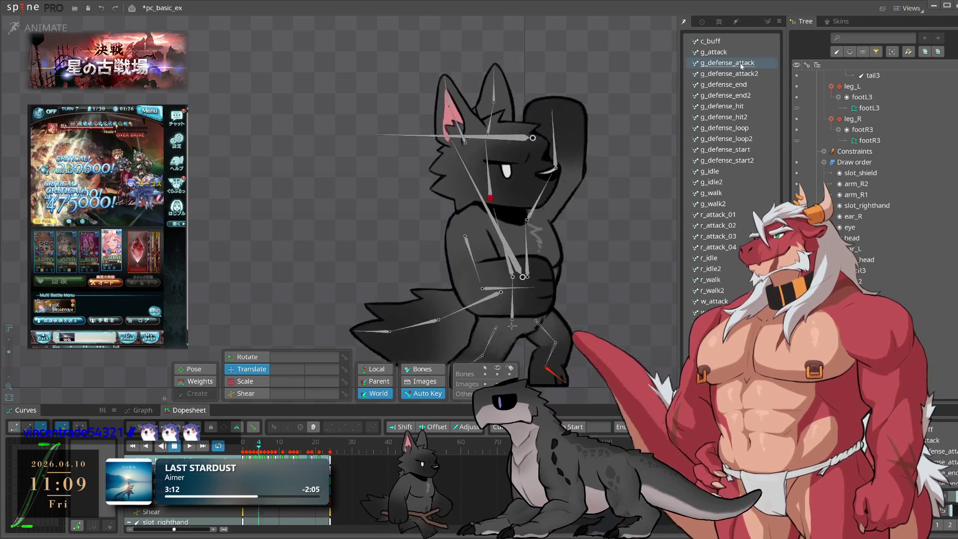
left_click(743, 75)
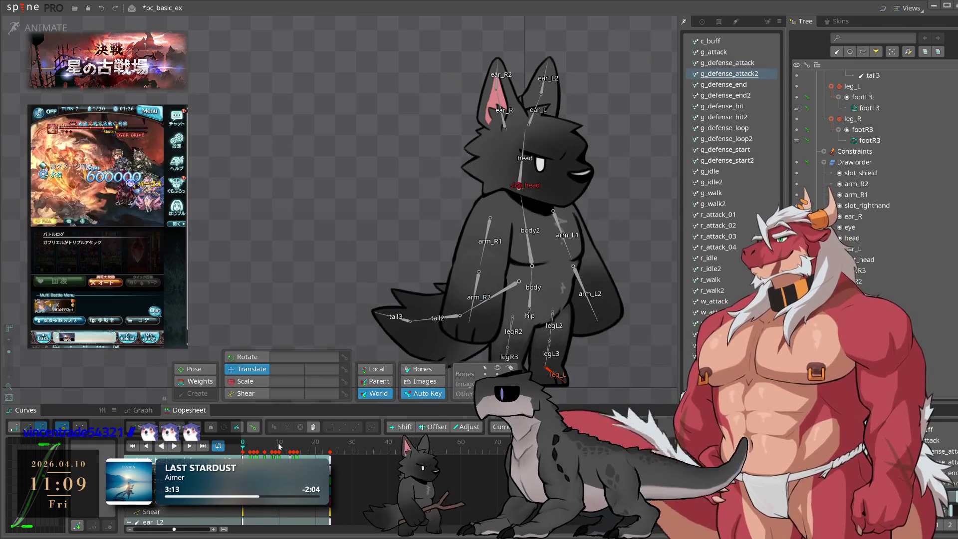
left_click(249, 452)
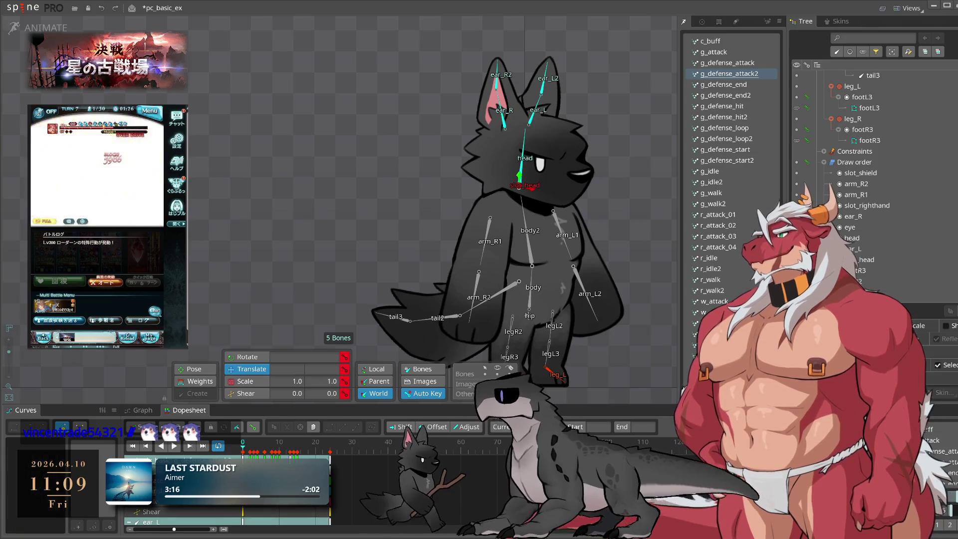
key("ctrl+c")
left_click(747, 63)
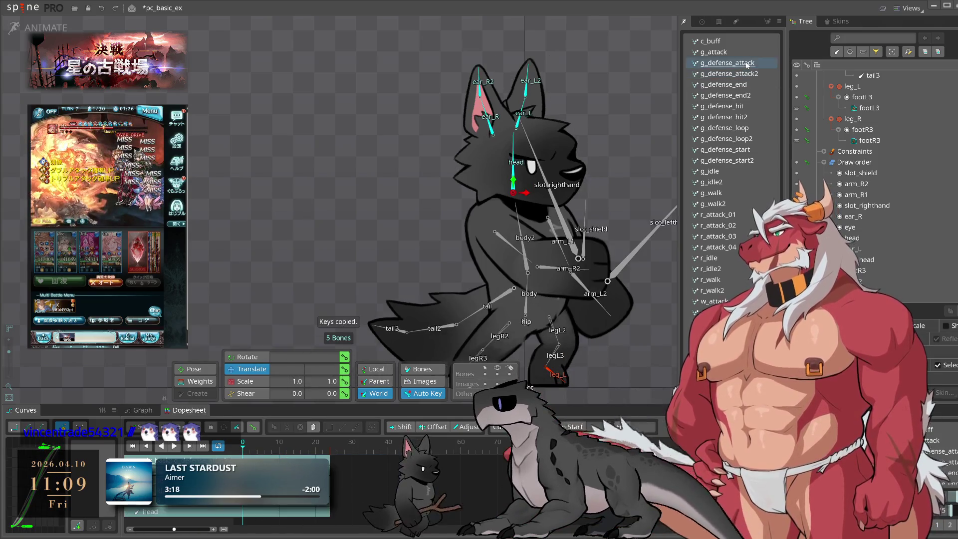
key("ctrl+v")
key("space")
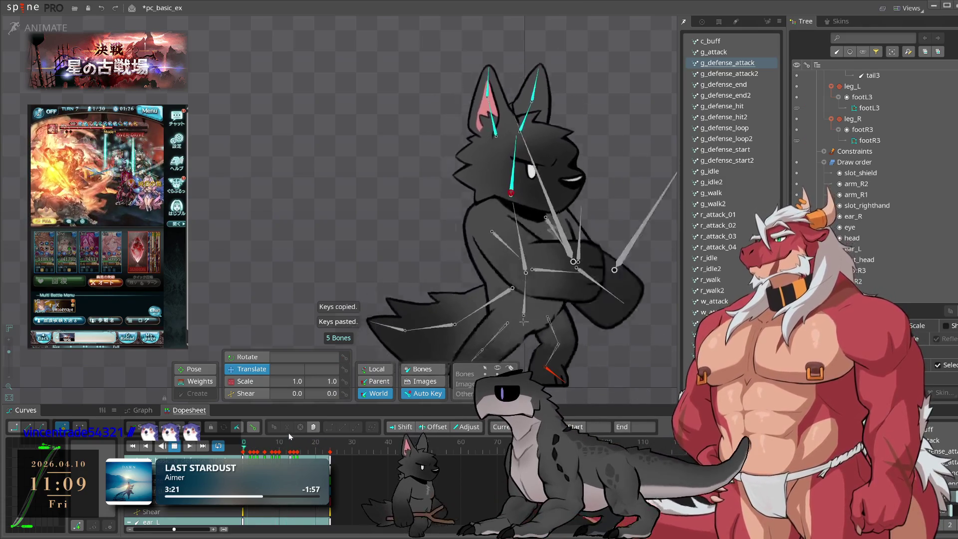
left_click(744, 74)
key("Delete")
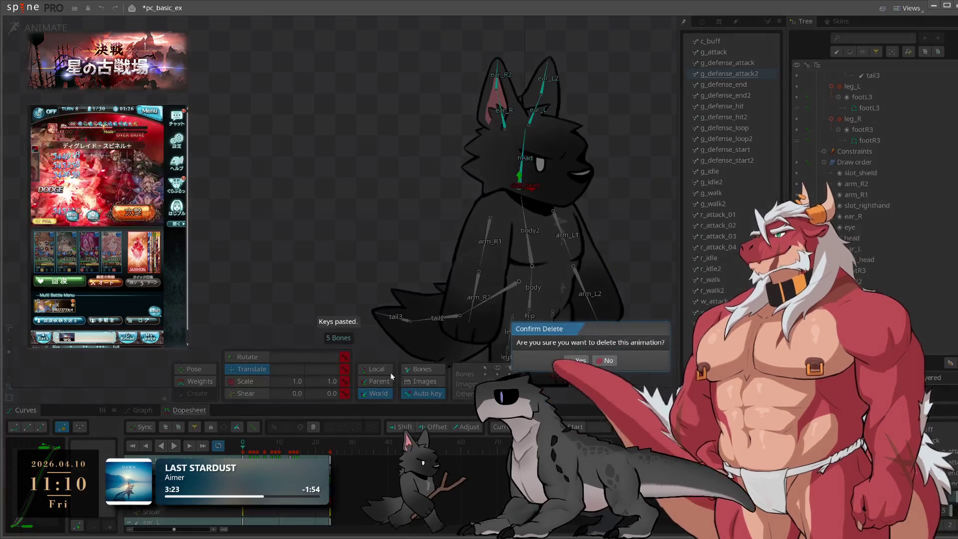
key("Return")
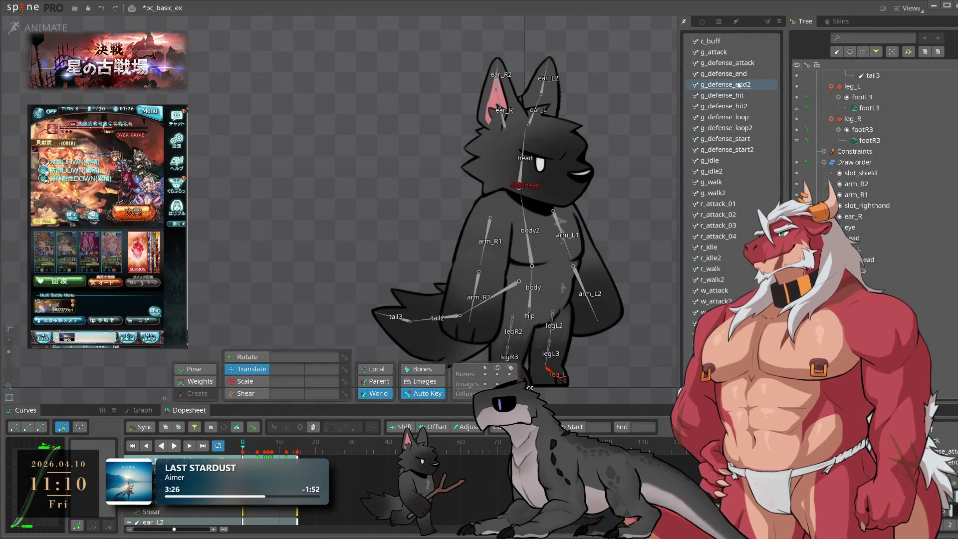
Paste the five head and ear bone keys into g_defense_end and delete g_defense_end2.
left_click_drag(359, 455, 200, 476)
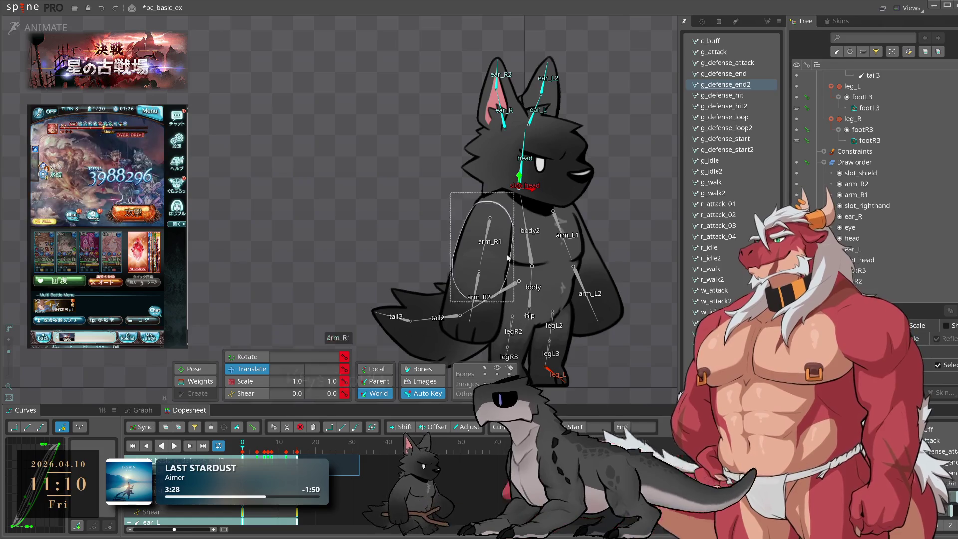
key("ctrl+c")
left_click(743, 75)
key("ctrl+v")
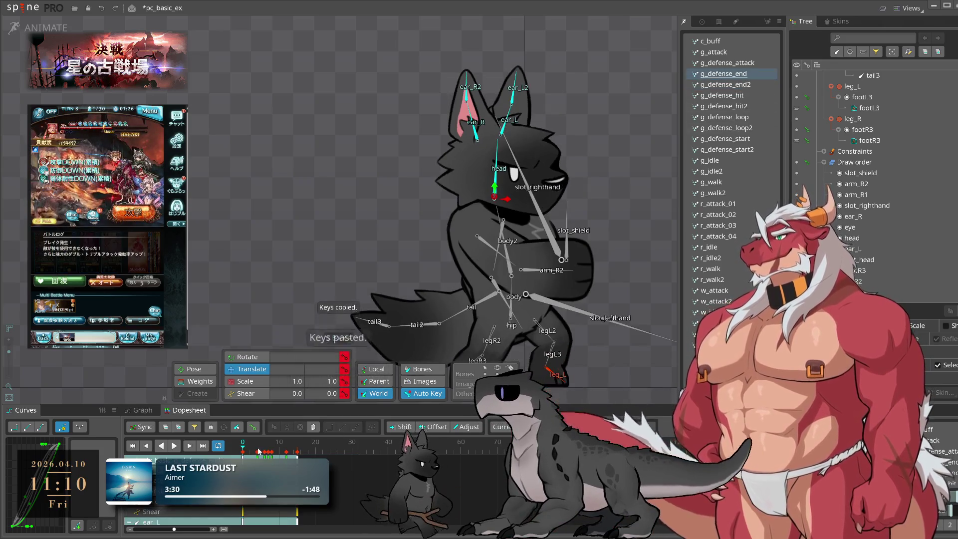
key("space")
key("space")
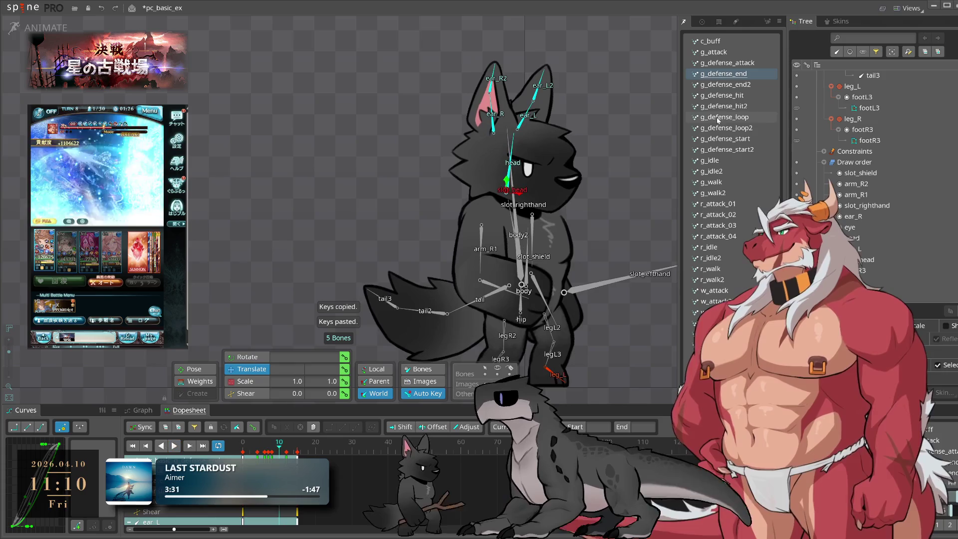
left_click(740, 85)
key("Delete")
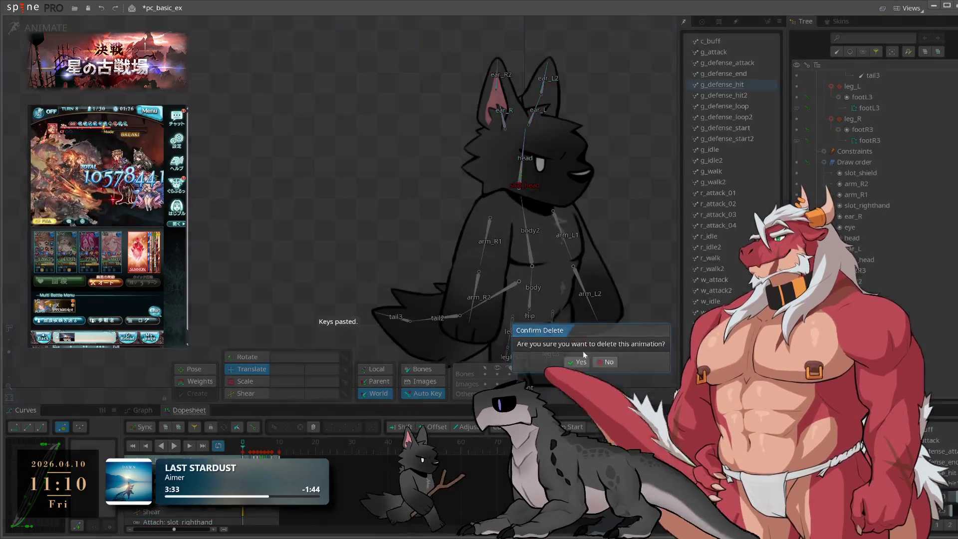
key("Return")
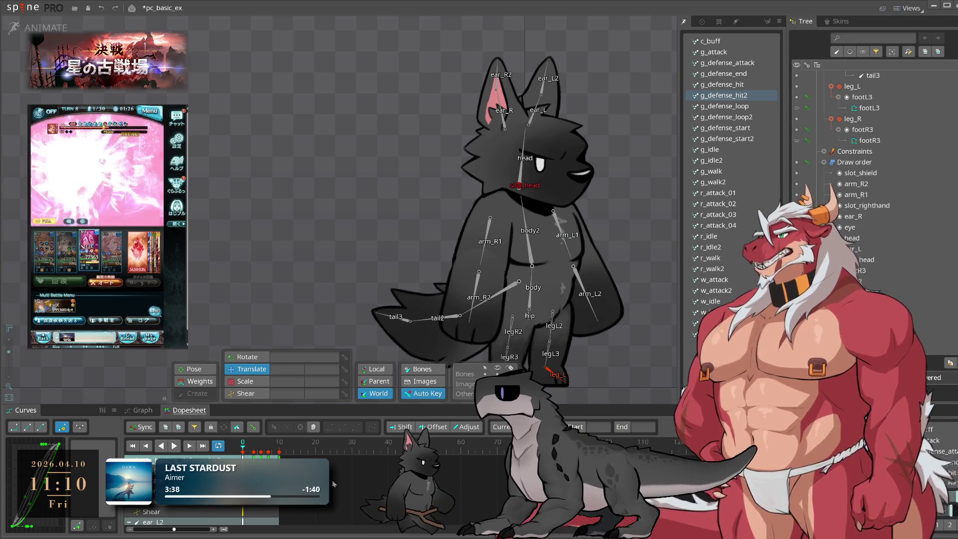
Move g_defense_hit2's head and ear keys into g_defense_hit and delete g_defense_hit2.
left_click(726, 89)
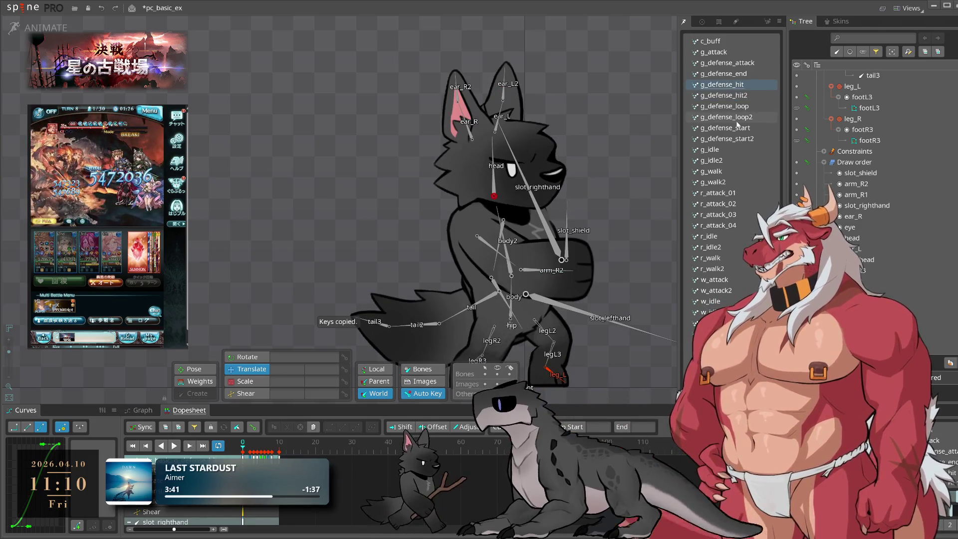
left_click(738, 96)
key("ctrl+v")
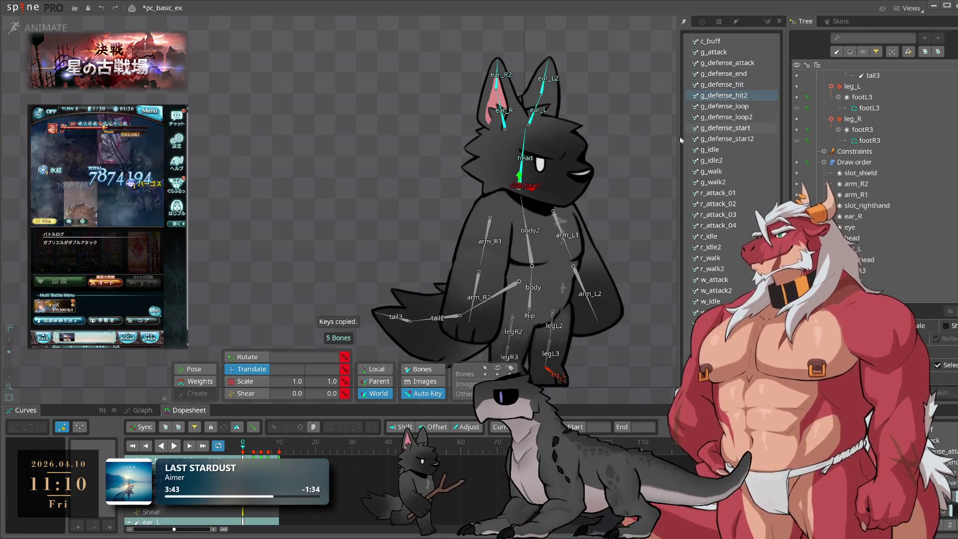
left_click(743, 86)
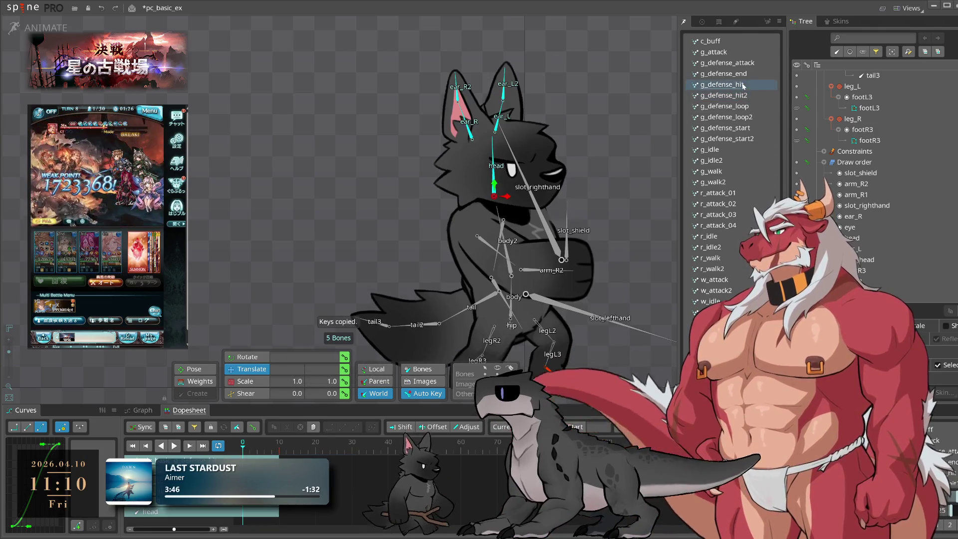
key("ctrl+v")
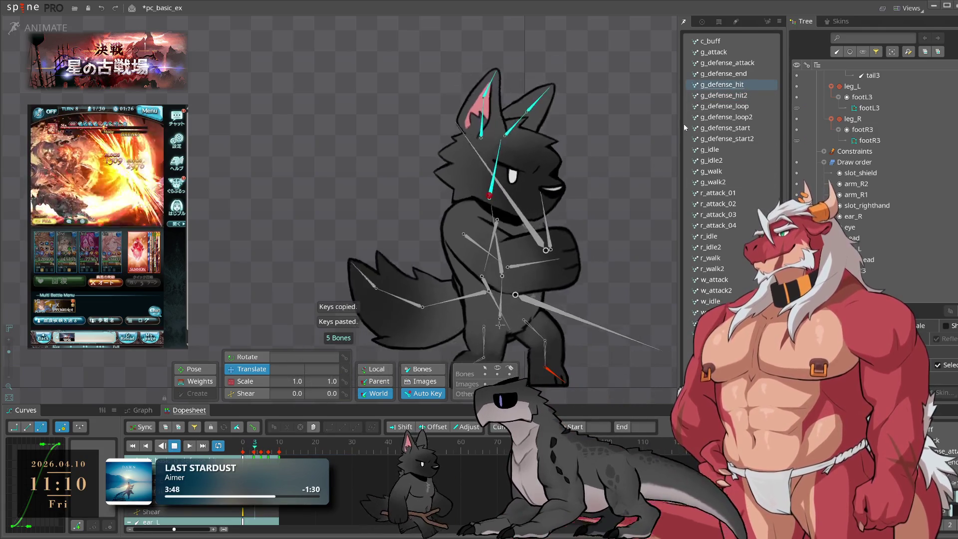
left_click(732, 97)
key("Delete")
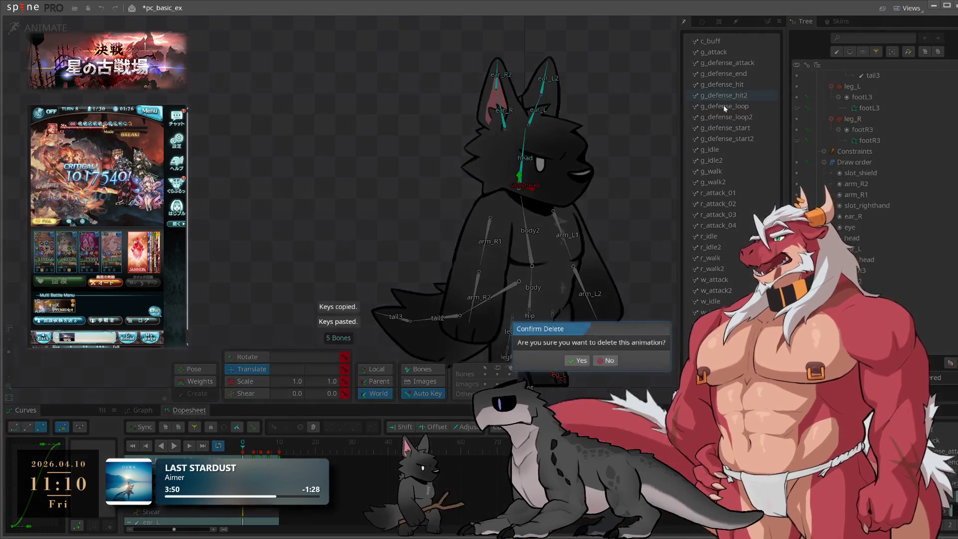
key("Return")
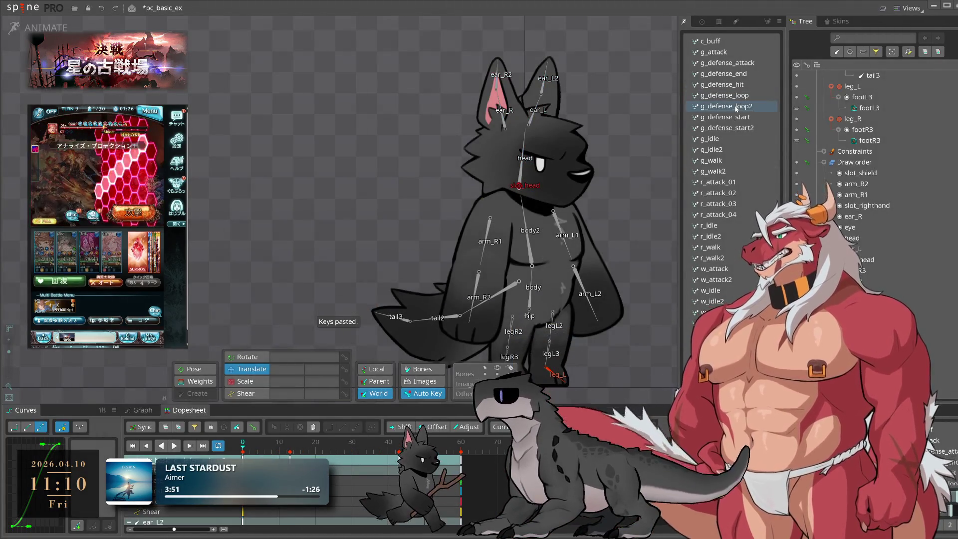
Paste the head and ear keys into g_defense_loop, check playback, and delete g_defense_loop2.
key("space")
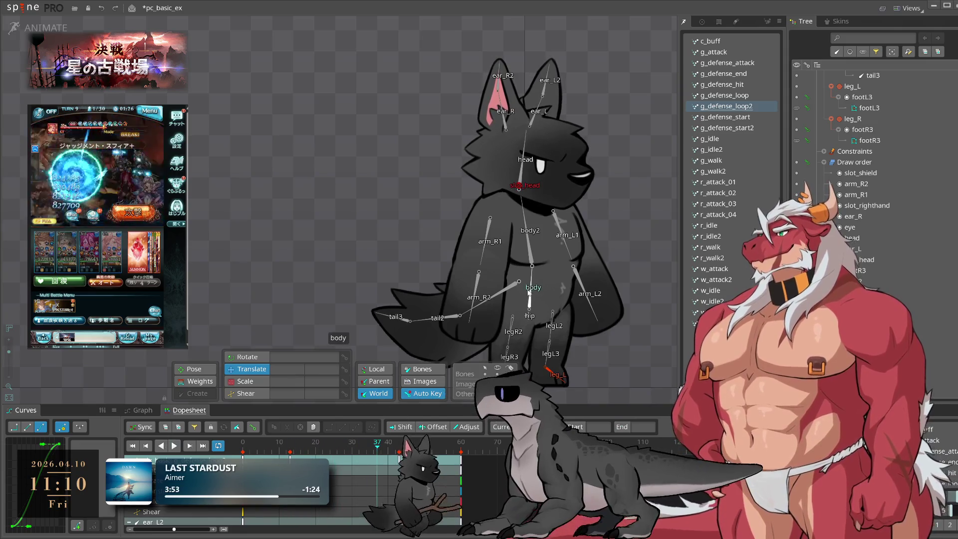
left_click(107, 450)
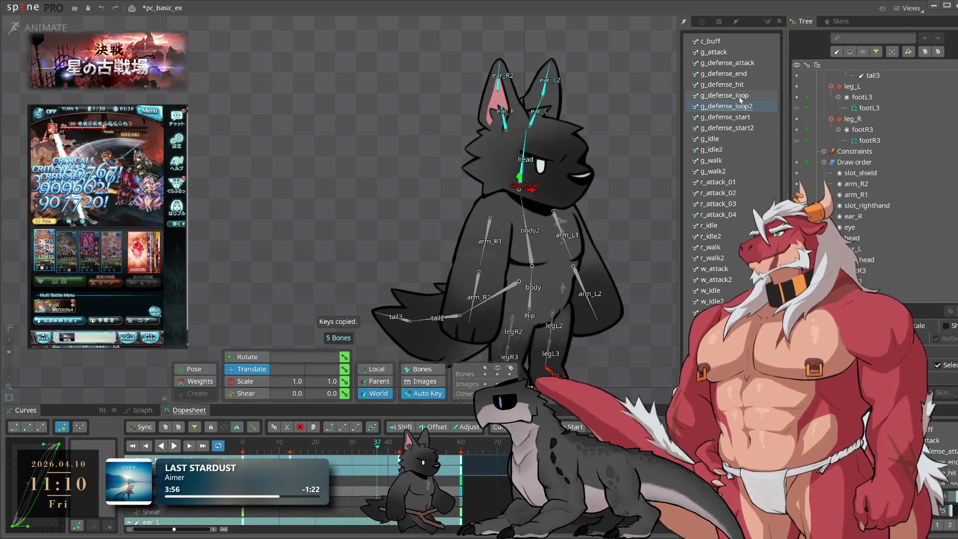
left_click(723, 95)
left_click(249, 455)
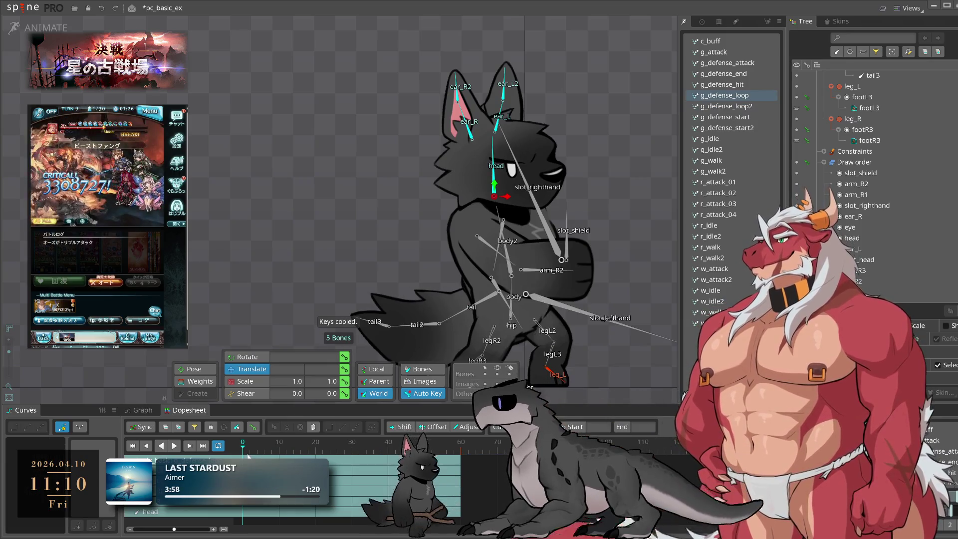
key("ctrl+v")
key("l")
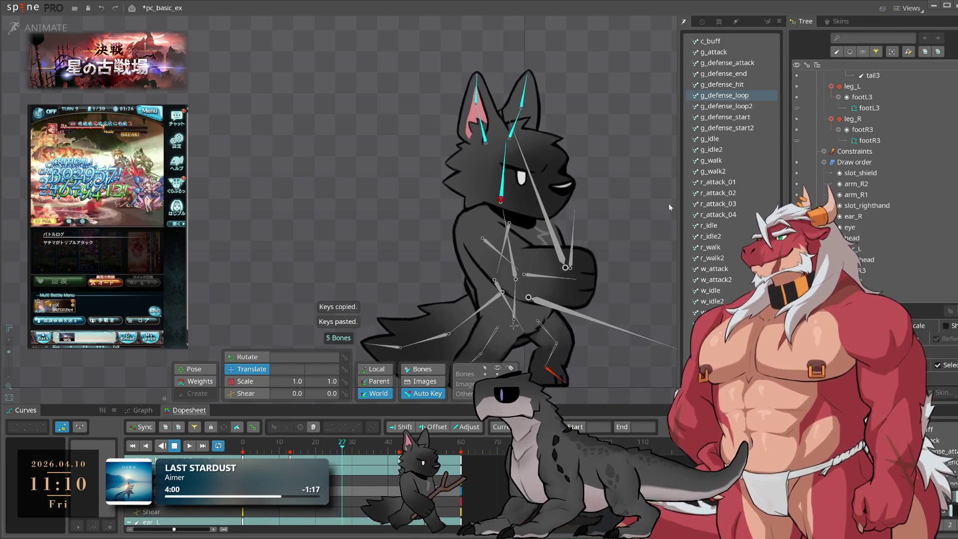
left_click(718, 106)
key("Delete")
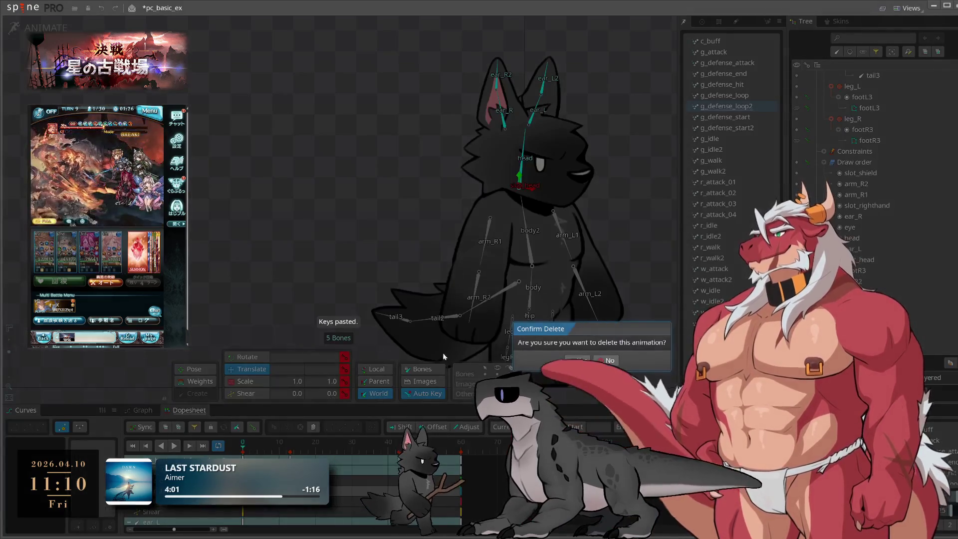
left_click(570, 360)
Copy g_defense_start2's head and ear keys into g_defense_start, delete g_defense_start2, and preview the result.
left_click(752, 120)
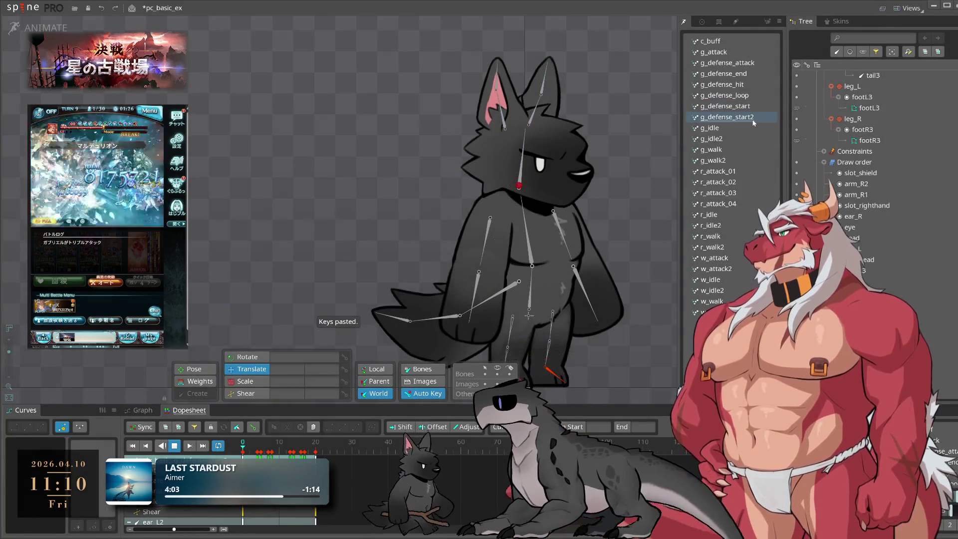
left_click(253, 428)
left_click(253, 428)
left_click(728, 106)
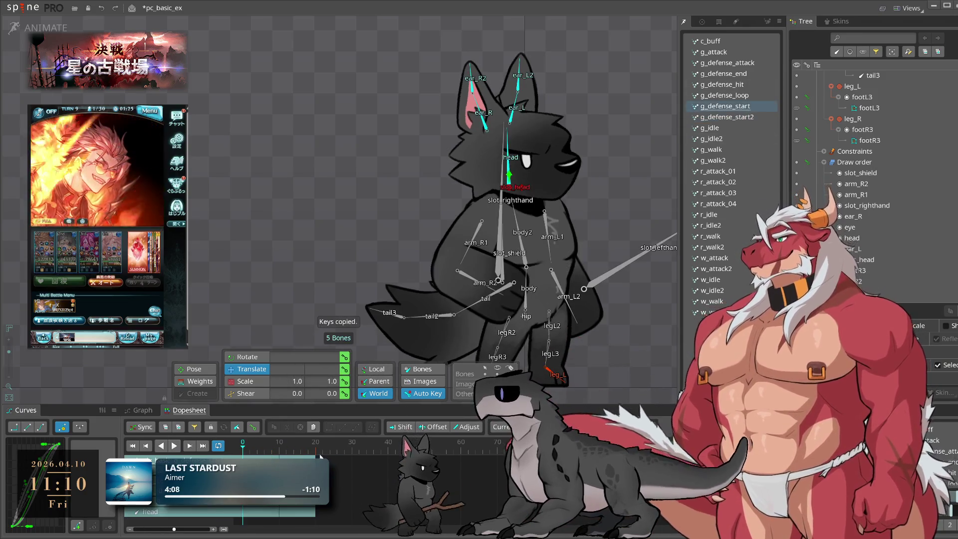
key("ctrl+v")
left_click(729, 118)
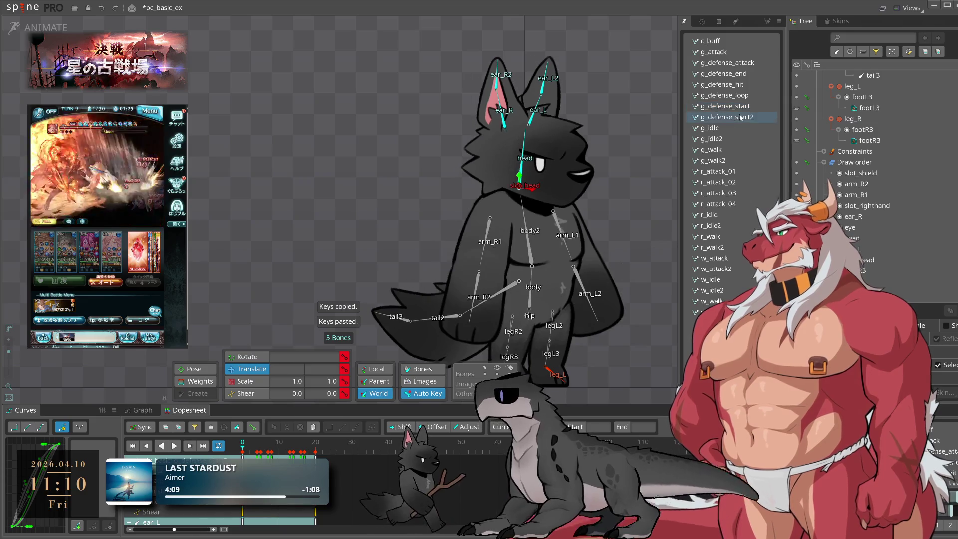
key("Delete")
left_click(567, 366)
left_click(734, 107)
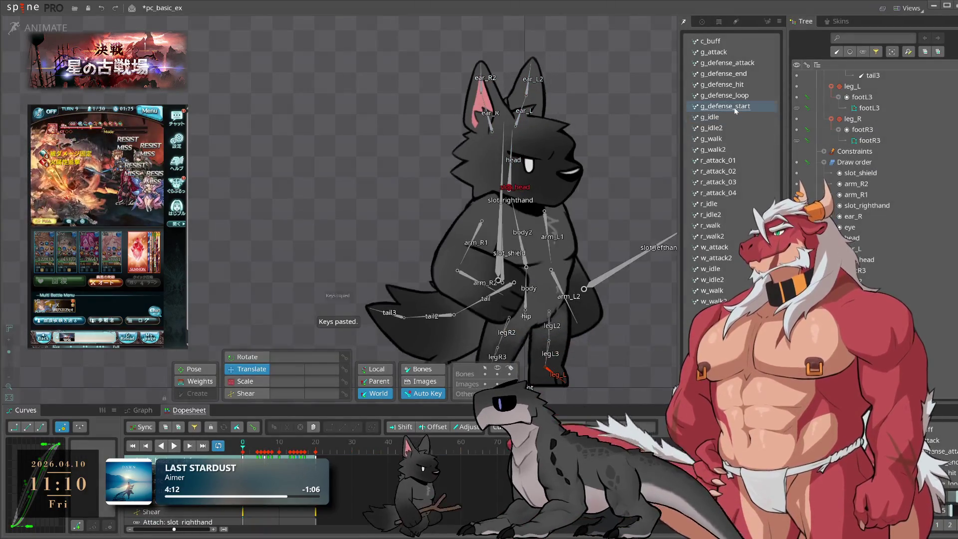
key("space")
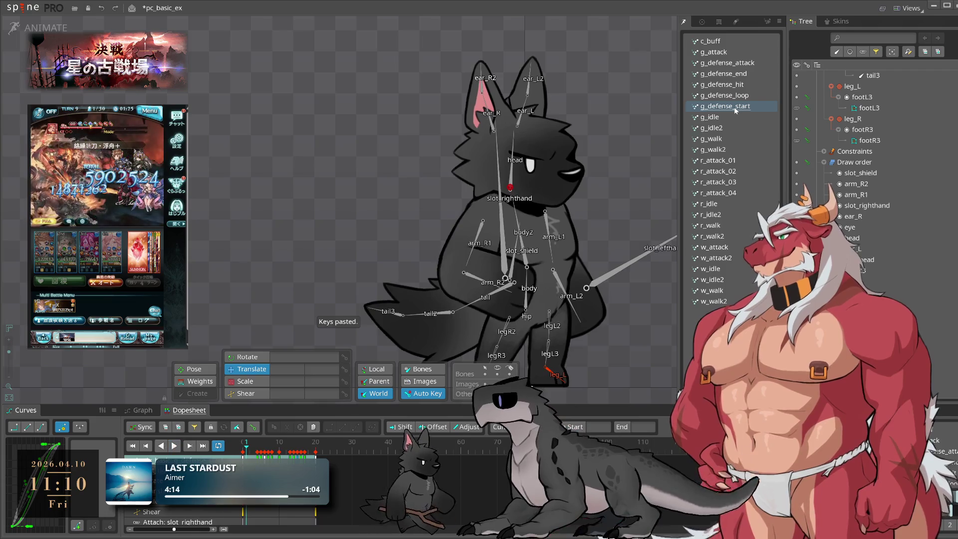
left_click(729, 128)
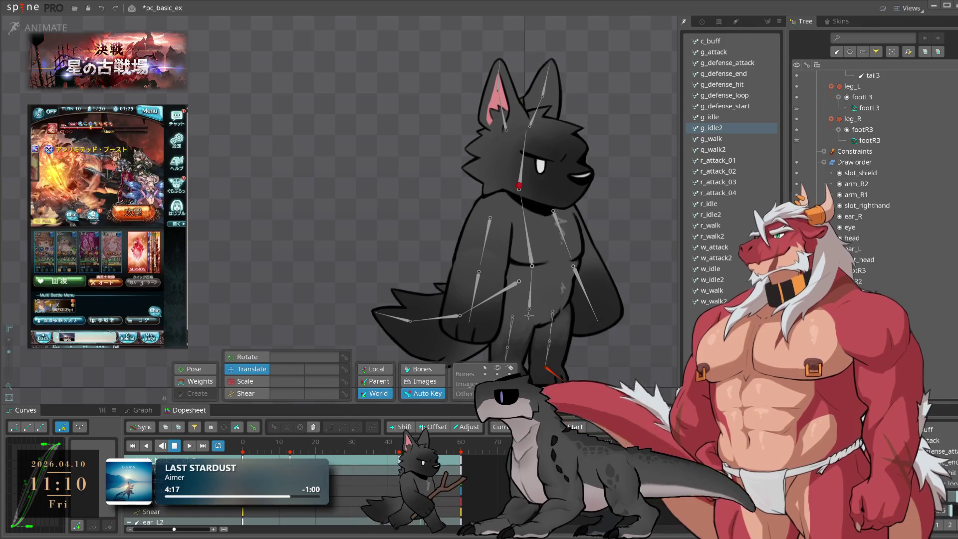
Paste the five head and ear bone keys into g_idle, then delete g_idle2 with Yes.
left_click(174, 446)
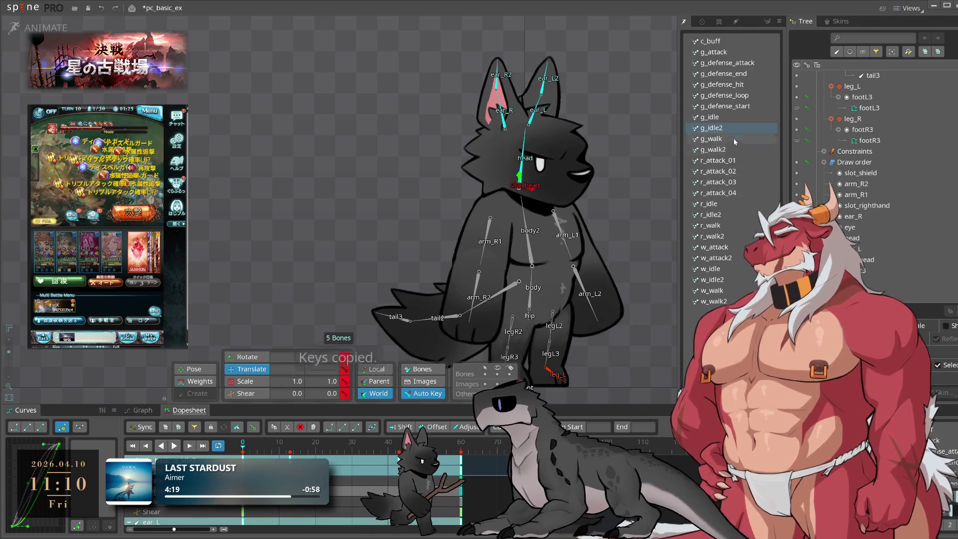
left_click(718, 116)
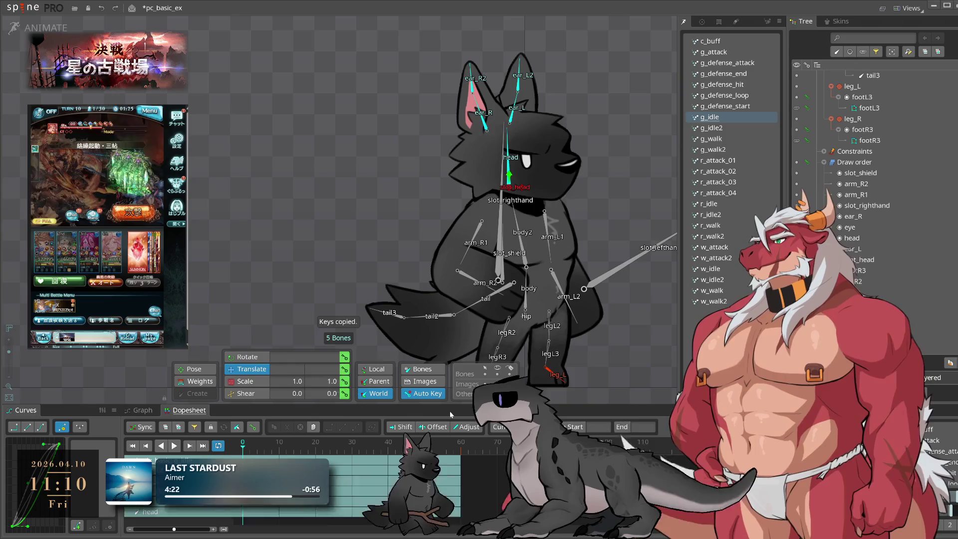
key("ctrl+v")
key("Delete")
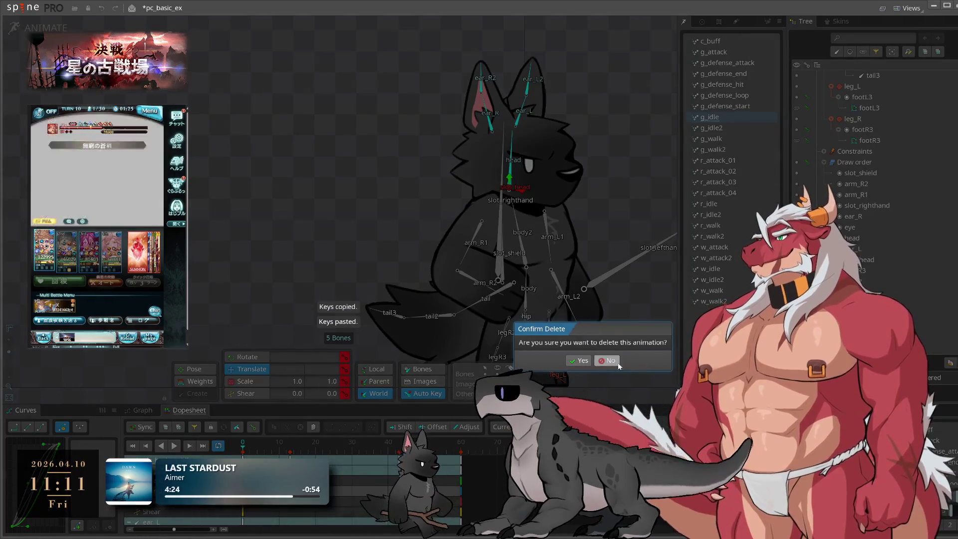
left_click(619, 365)
left_click(733, 128)
key("Delete")
left_click(578, 360)
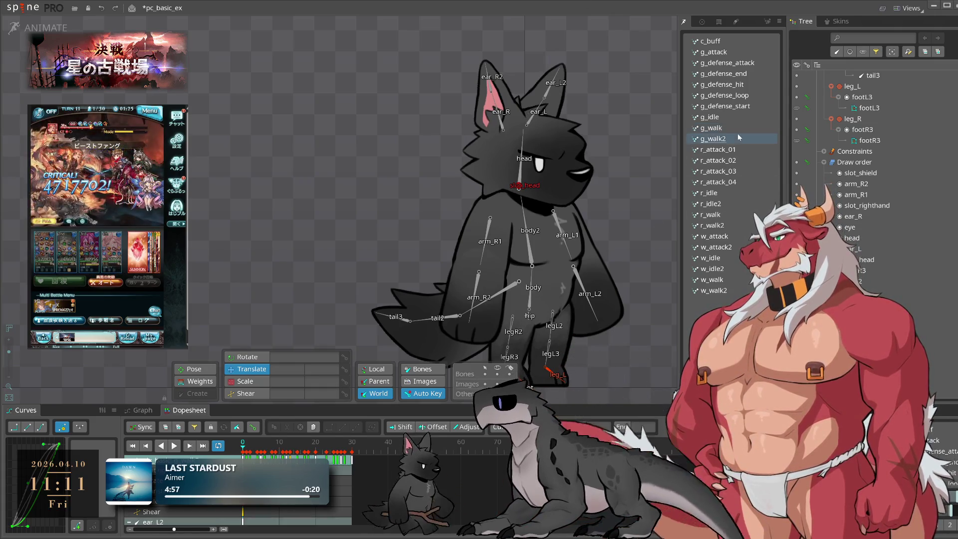
left_click(723, 127)
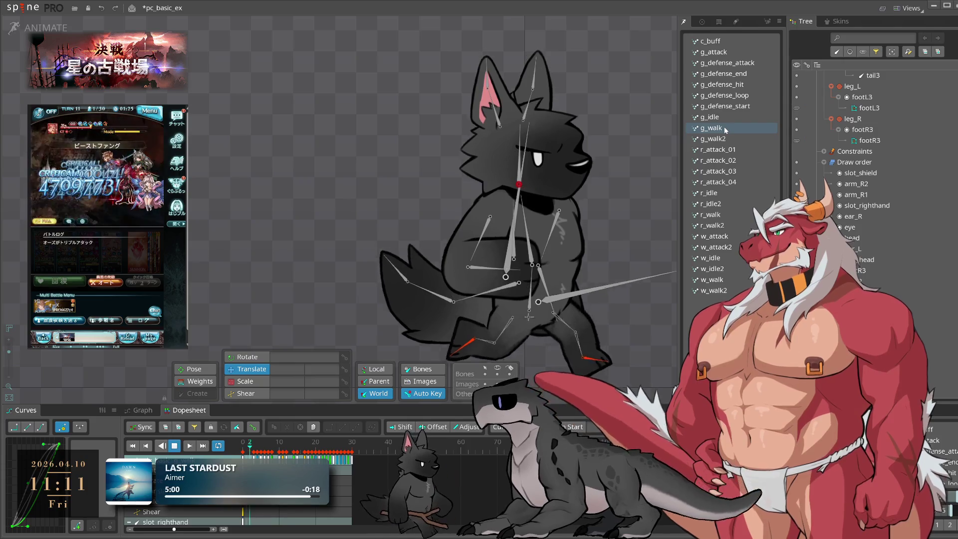
Undo an accidental head and ear bone deletion in g_walk2, then delete the g_walk2 animation.
left_click(725, 139)
double_click(522, 165)
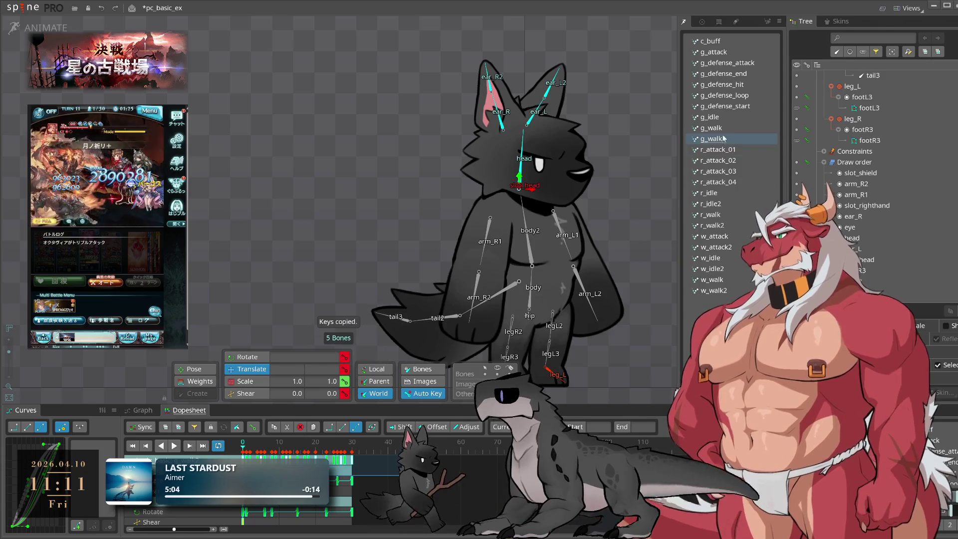
key("ctrl+v")
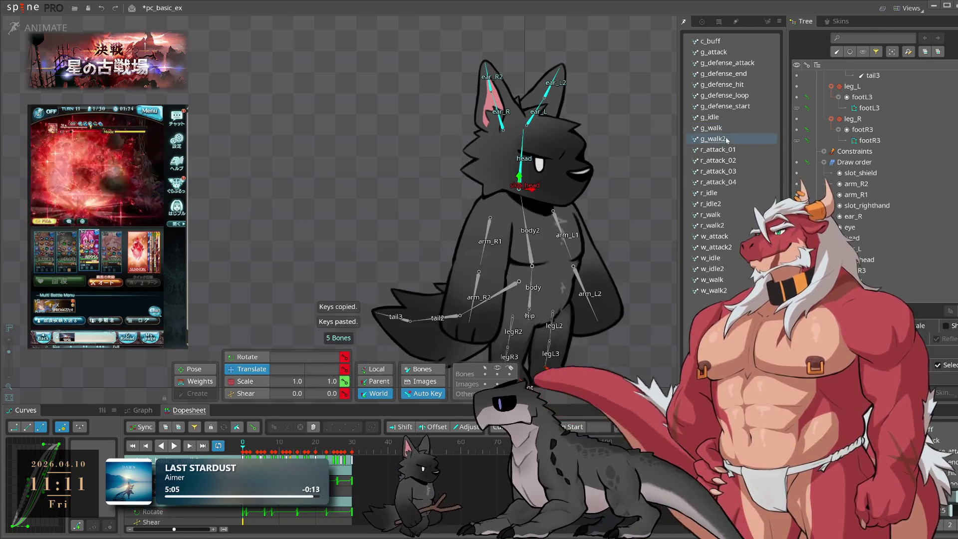
key("Delete")
key("Return")
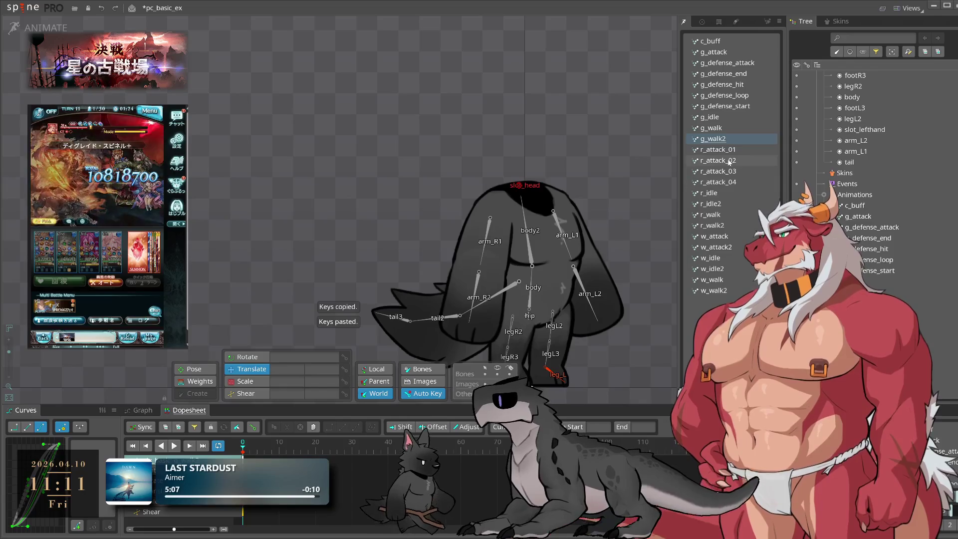
key("ctrl+z")
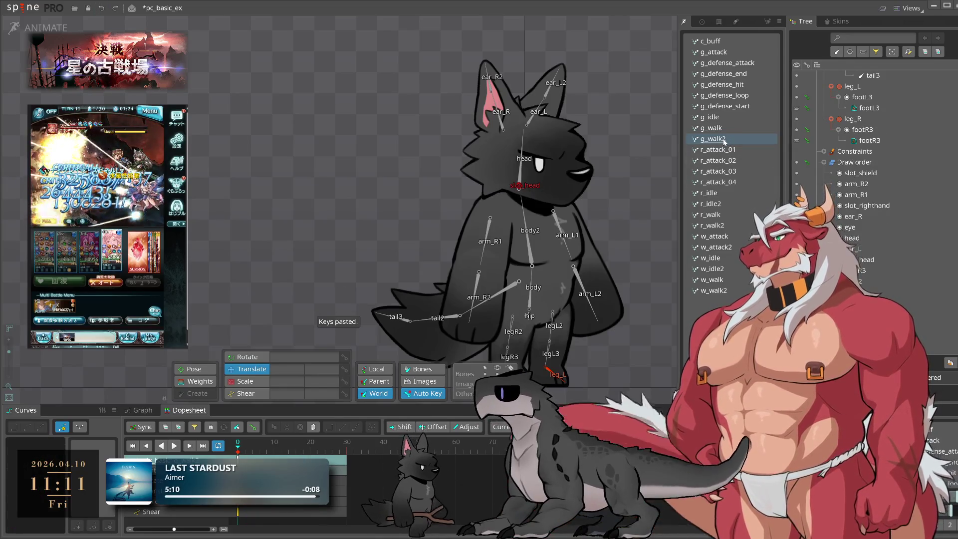
left_click(723, 128)
left_click(581, 345)
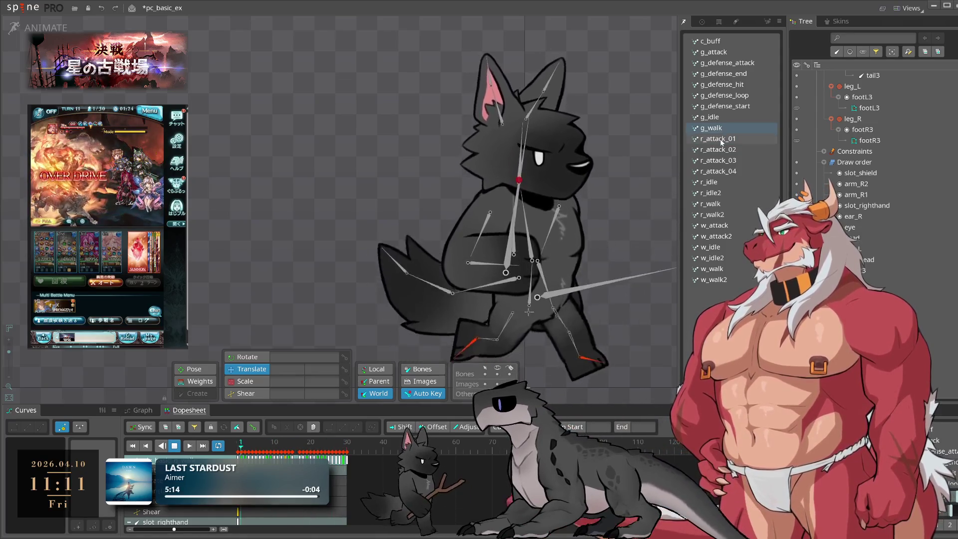
Copy r_attack_03's head and ear keys and paste them into r_attack_01.
left_click(718, 160)
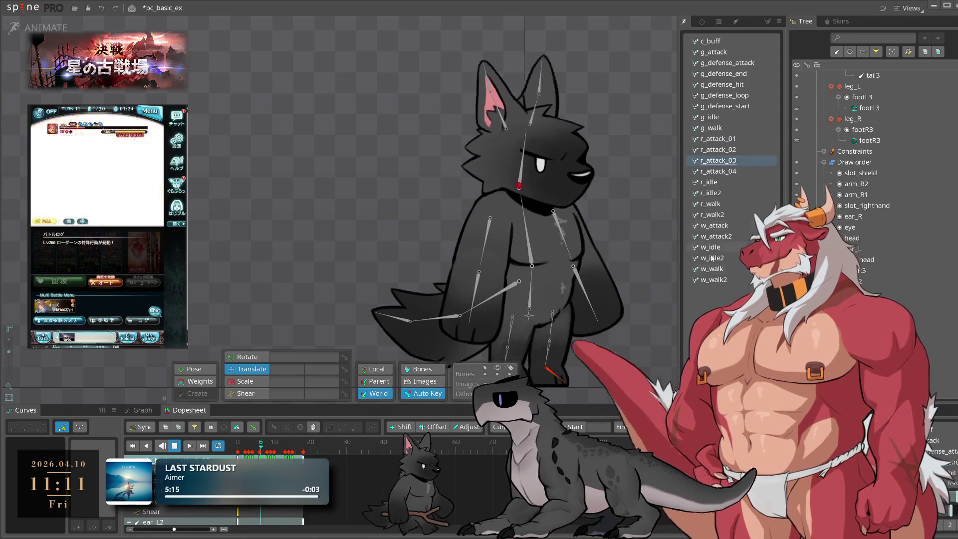
left_click(237, 441)
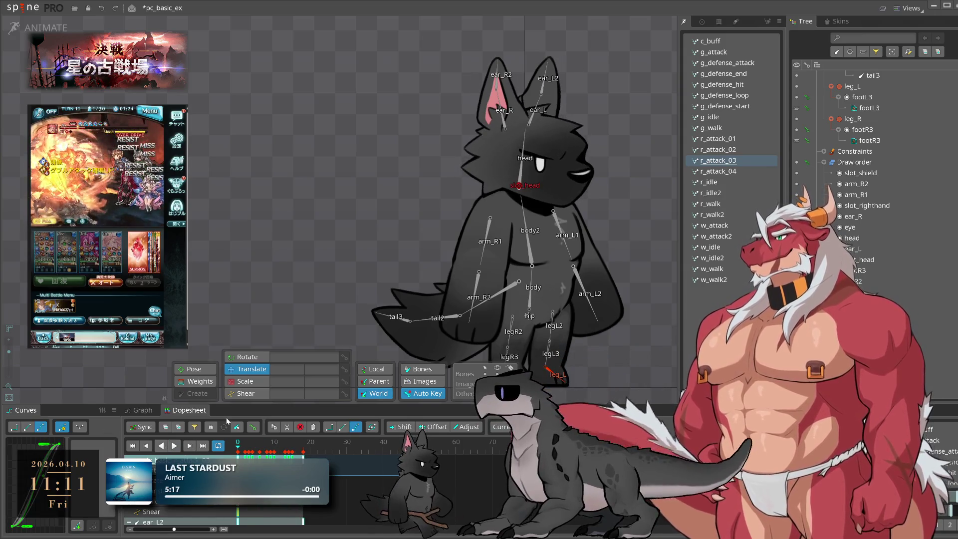
key("ctrl+a")
key("ctrl+c")
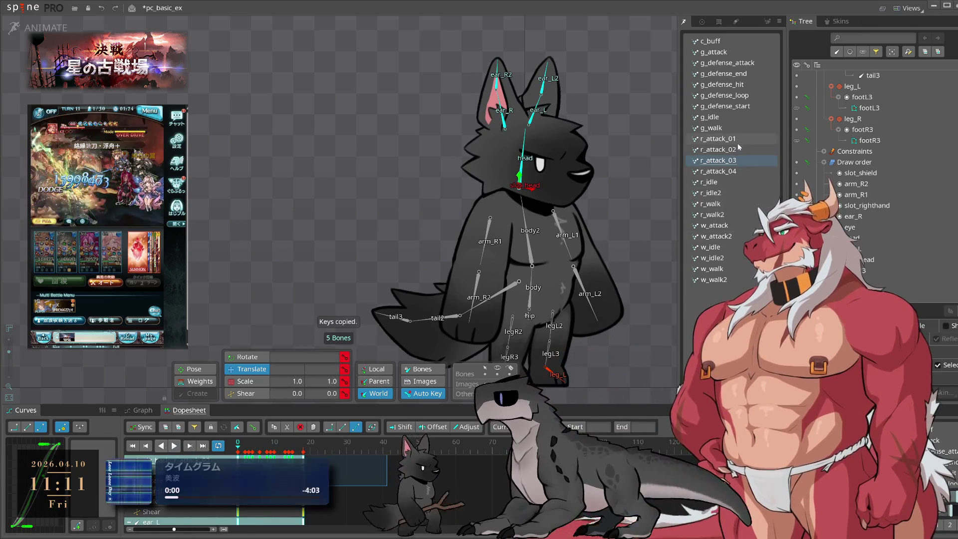
left_click(734, 139)
key("ctrl+v")
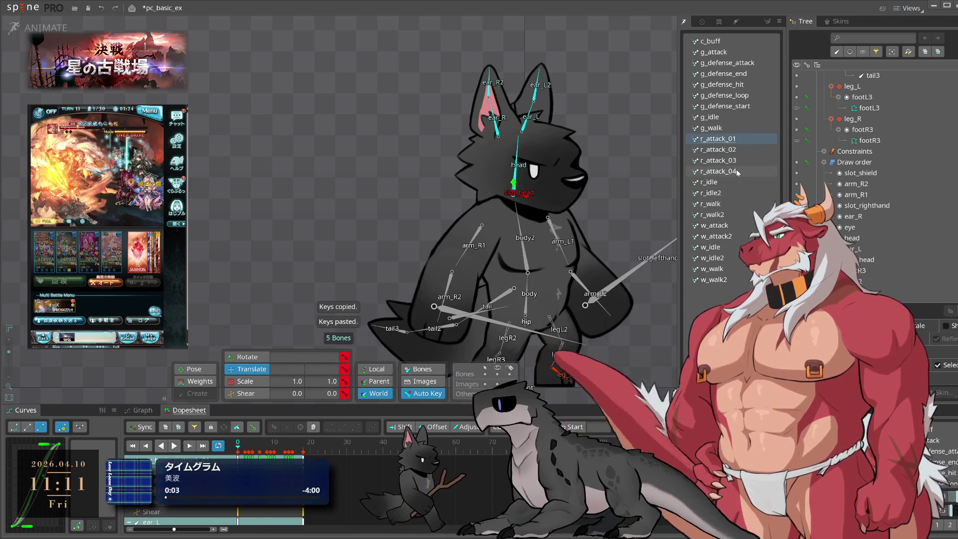
Review r_attack_04 and r_attack_02, then copy r_idle2's head and ear keys into r_idle.
left_click(736, 170)
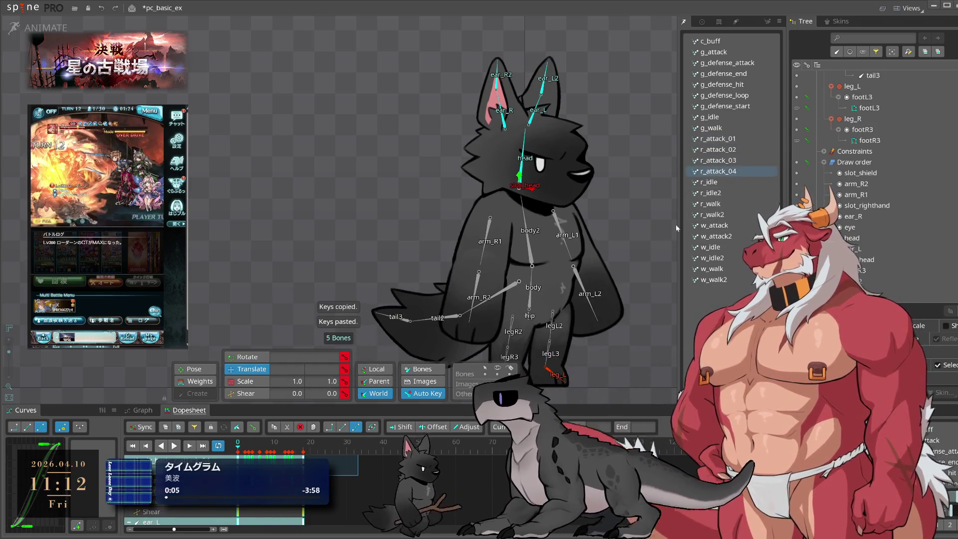
left_click(732, 149)
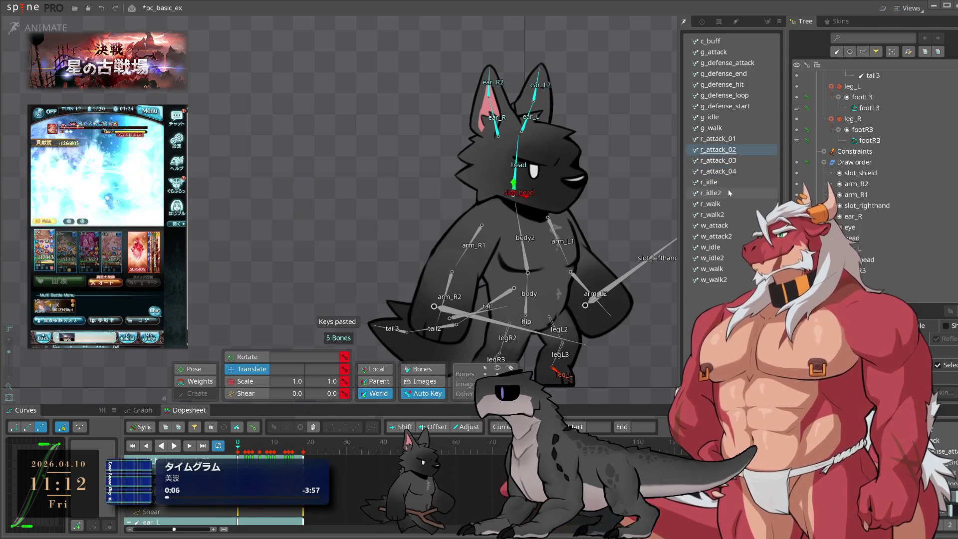
left_click(729, 192)
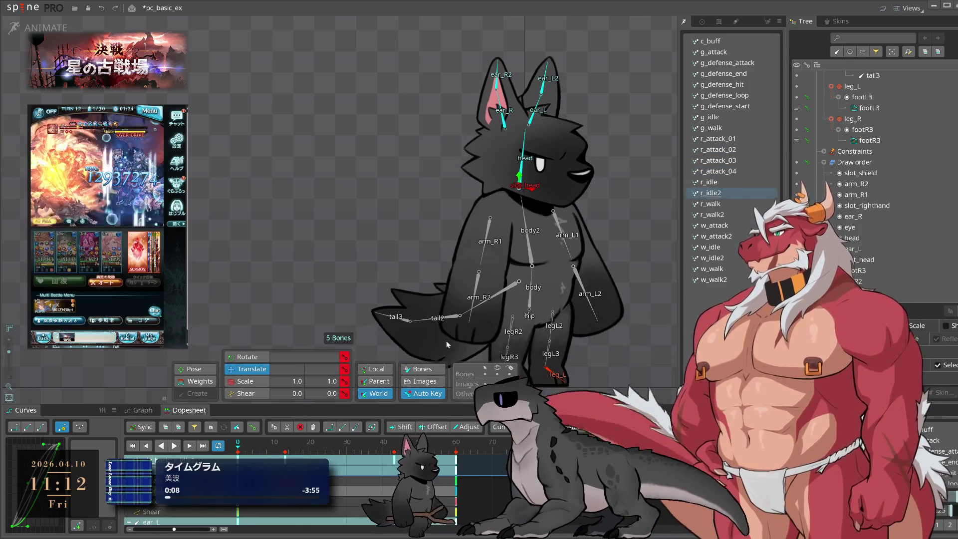
key("ctrl+c")
left_click(728, 182)
key("ctrl+v")
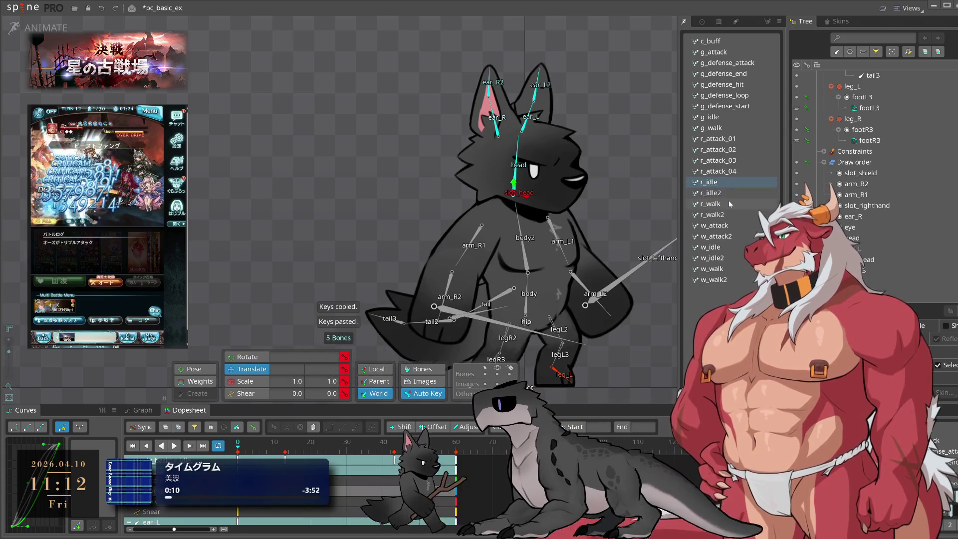
Copy w_attack2's head and ear keys and review the w_attack, w_idle and w_walk animations.
left_click(732, 214)
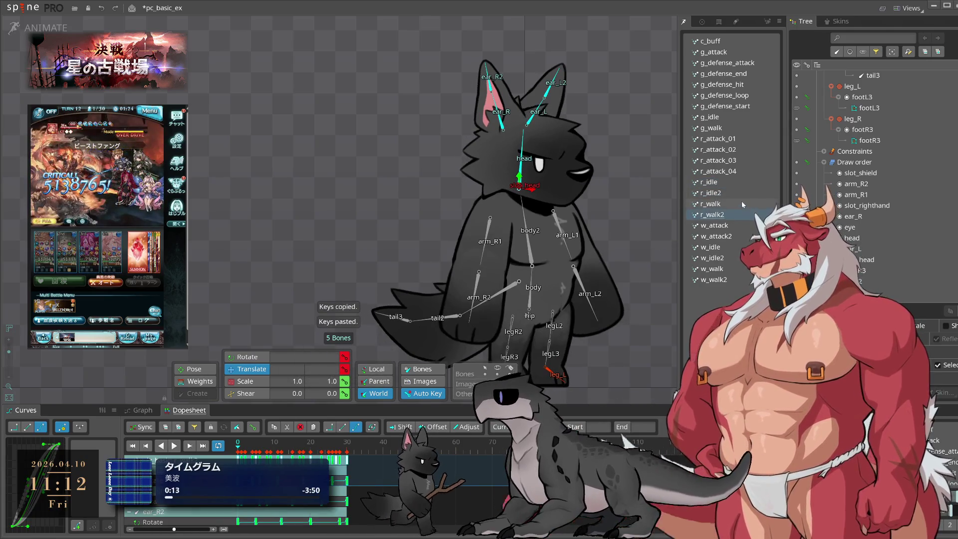
left_click(719, 236)
key("ctrl+c")
left_click(719, 225)
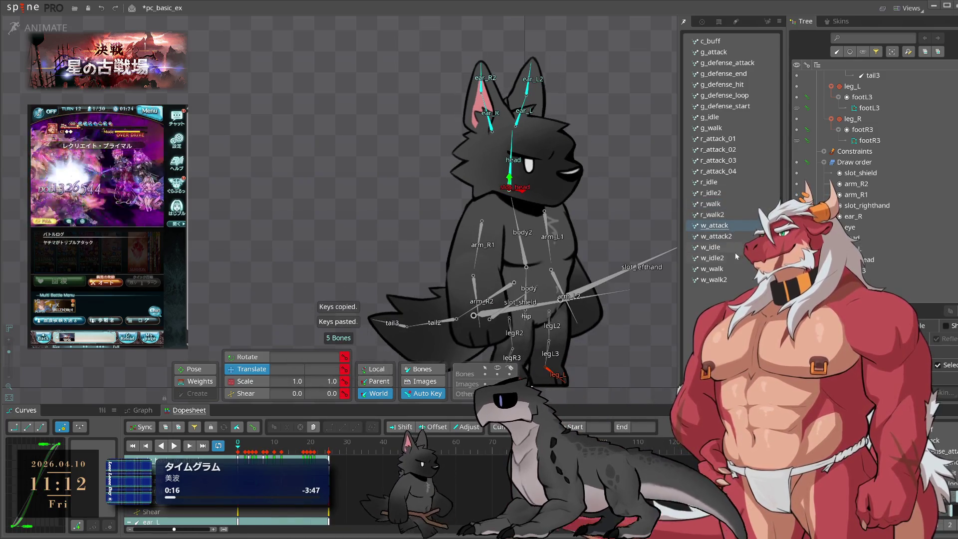
left_click(721, 247)
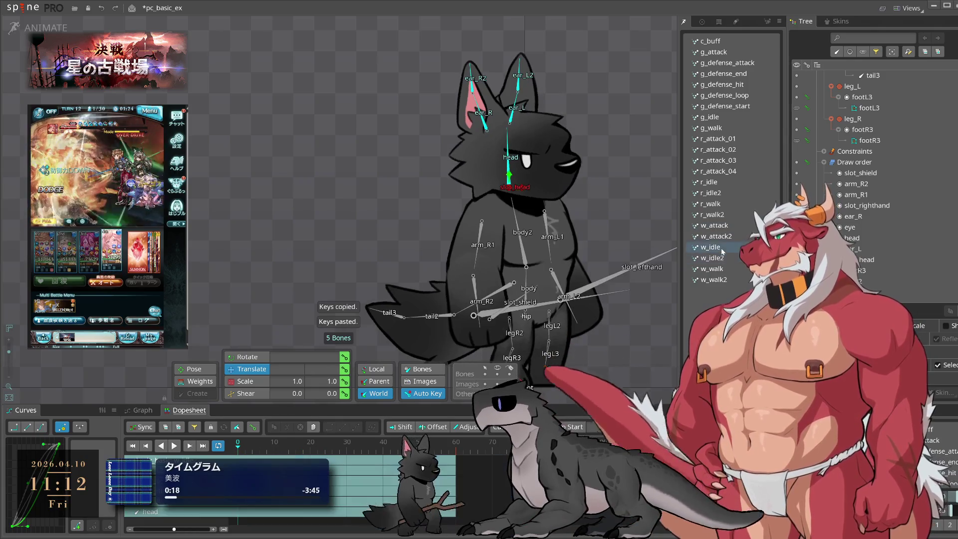
left_click(713, 258)
left_click(714, 280)
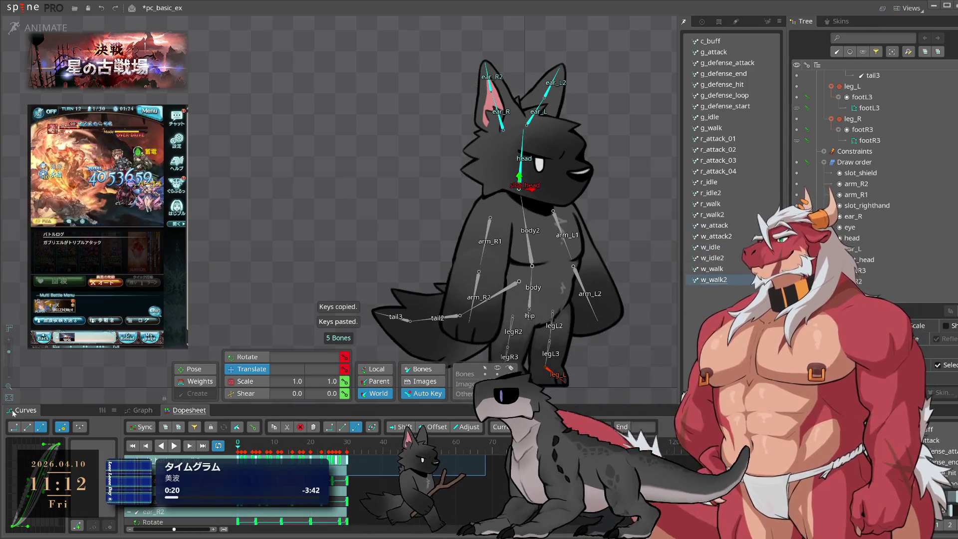
left_click(713, 269)
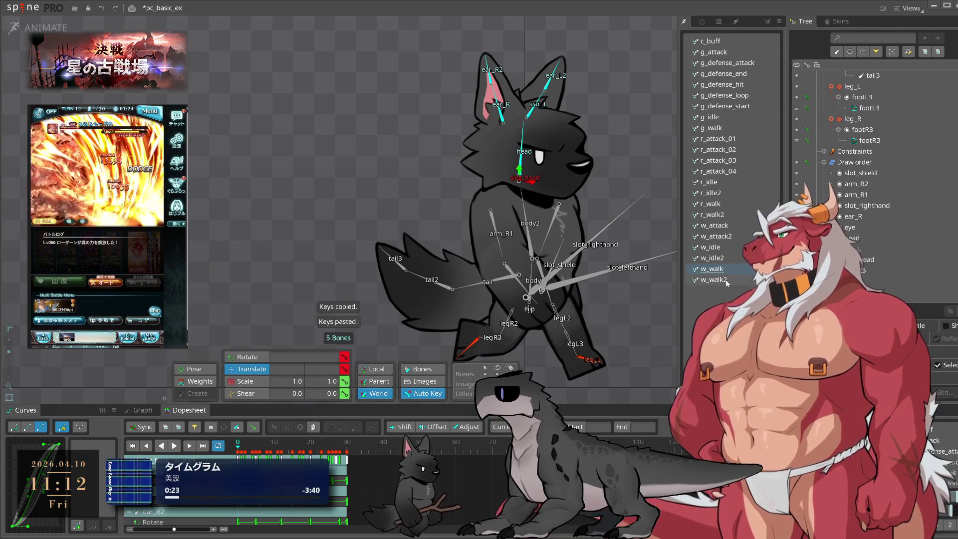
Remove w_walk2 from the animation list, confirming the deletion.
left_click(726, 281)
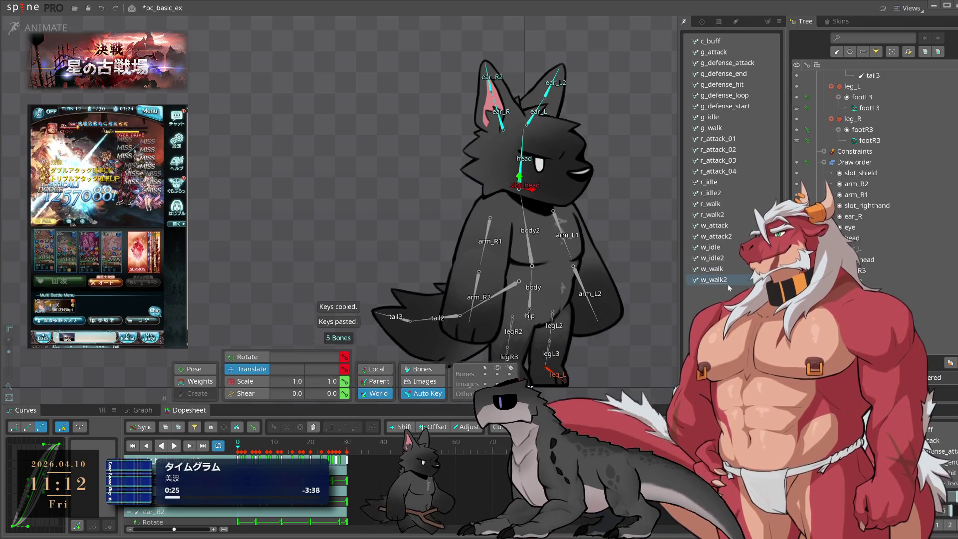
key("Delete")
key("Return")
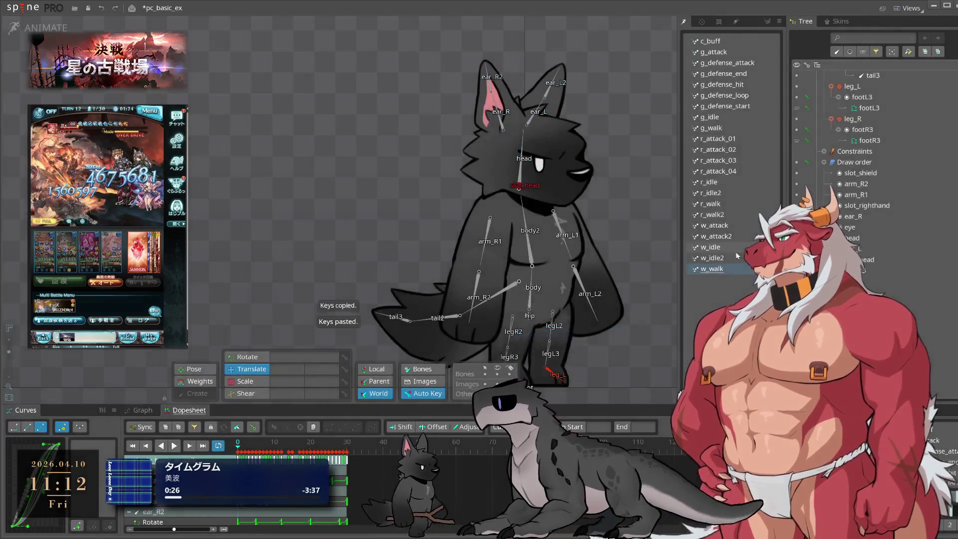
left_click(732, 259)
Delete the w_idle2, w_attack2 and r_walk2 animations, confirming each deletion.
key("Delete")
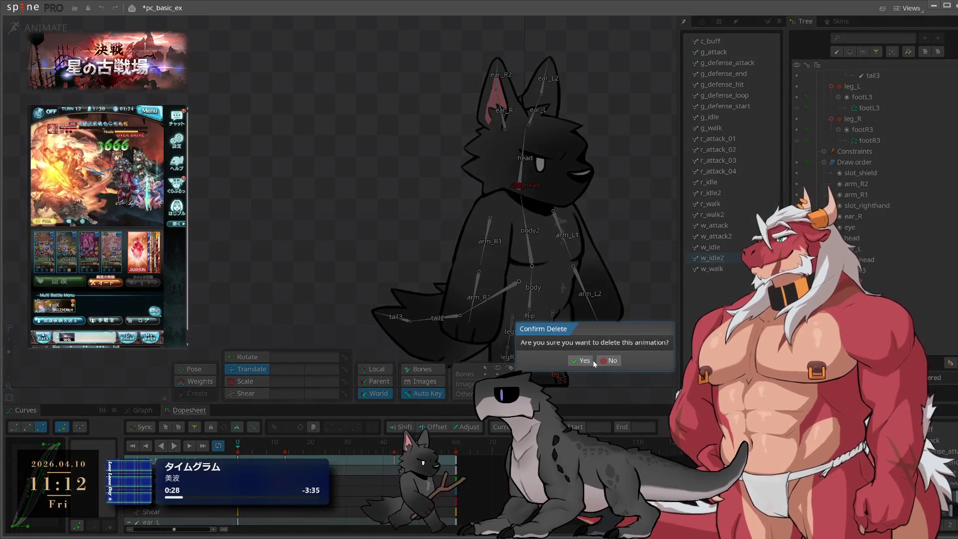
key("Return")
left_click(723, 237)
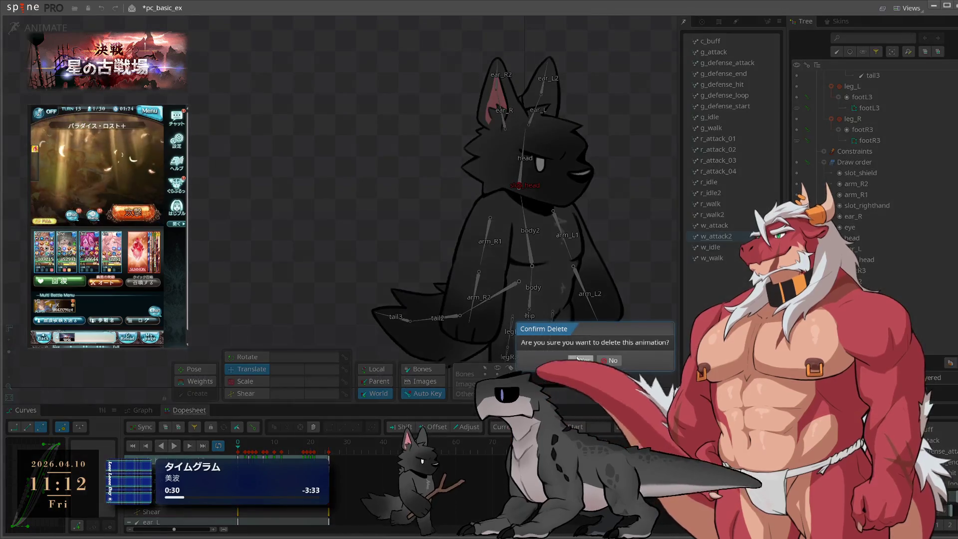
key("Return")
left_click(714, 214)
key("Delete")
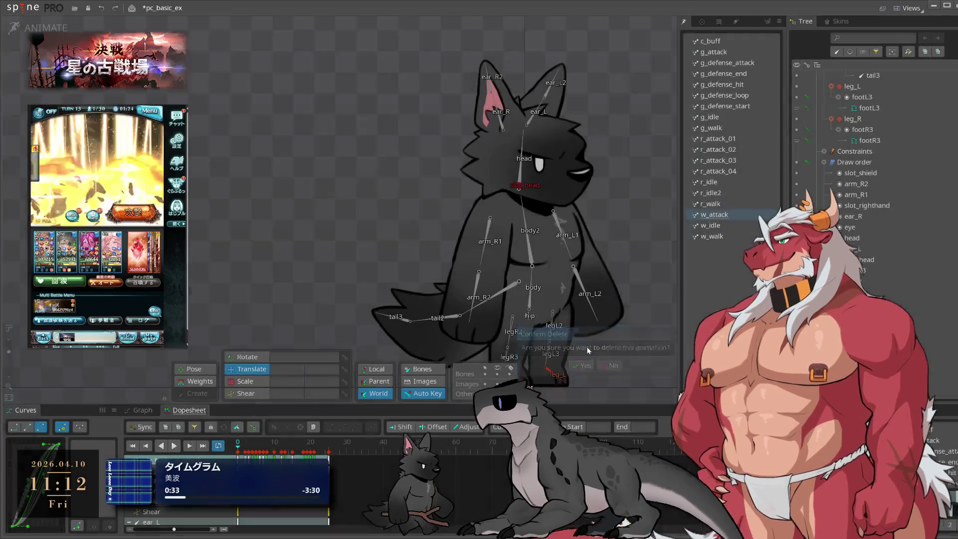
left_click(581, 359)
Delete r_idle2, r_attack_04 and r_attack_03, then preview r_walk and r_attack_01.
left_click(711, 192)
key("Delete")
left_click(581, 359)
left_click(718, 171)
key("Delete")
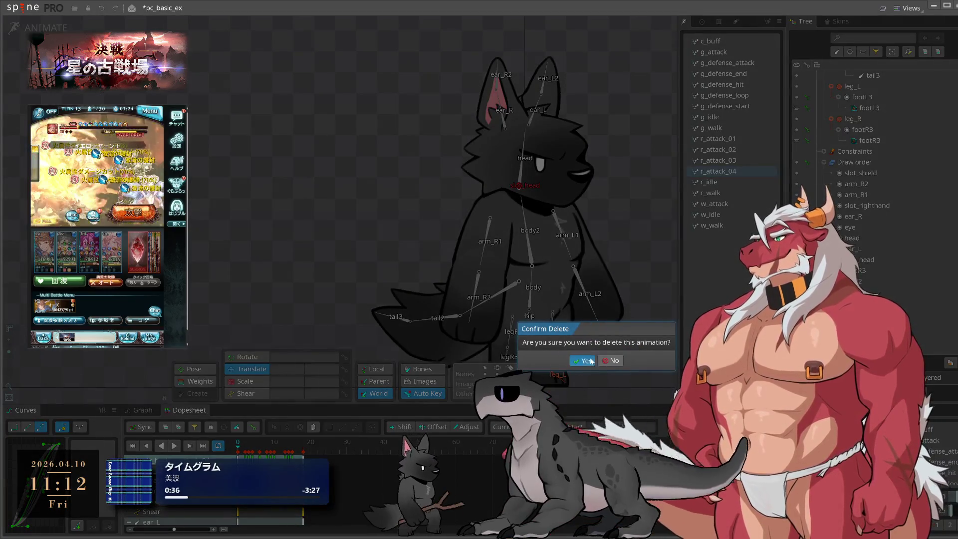
left_click(582, 359)
left_click(718, 160)
key("Delete")
left_click(583, 360)
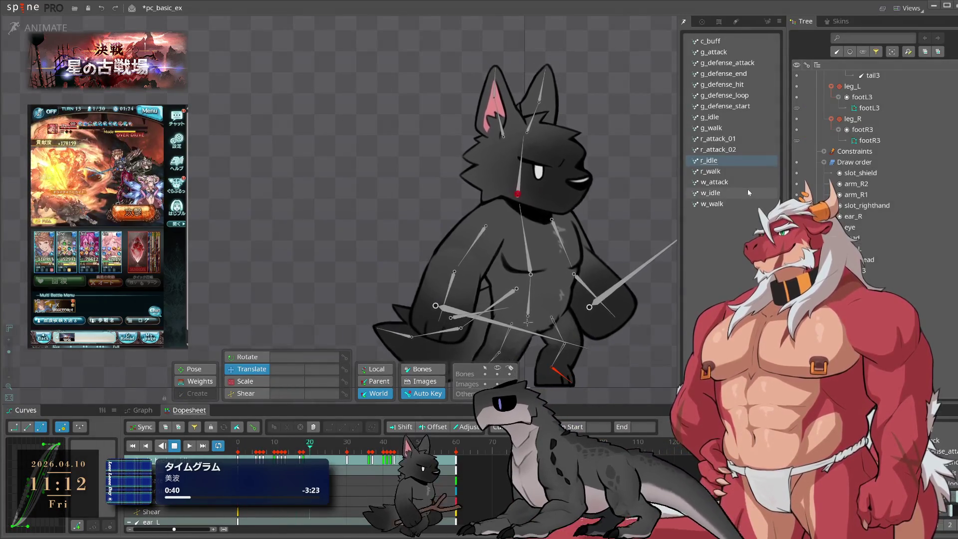
left_click(718, 171)
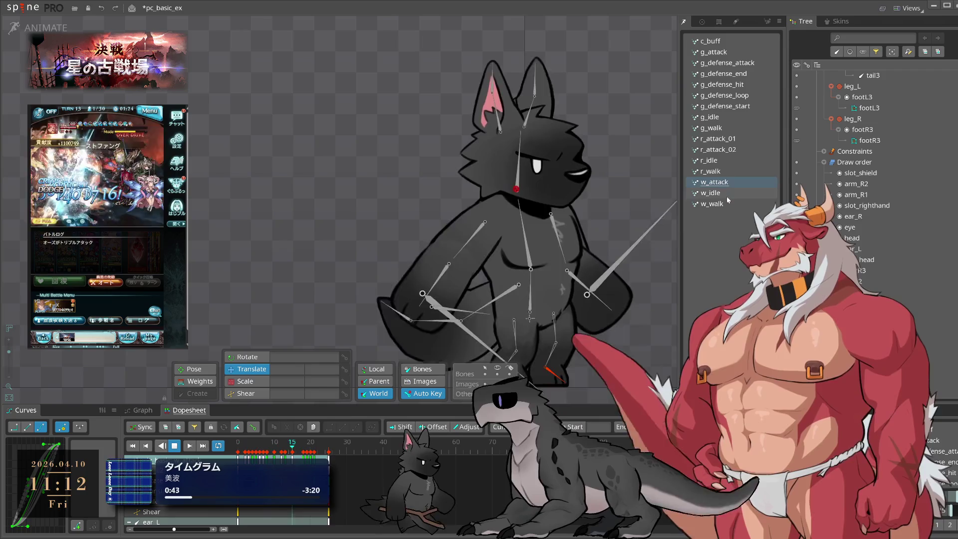
left_click(738, 142)
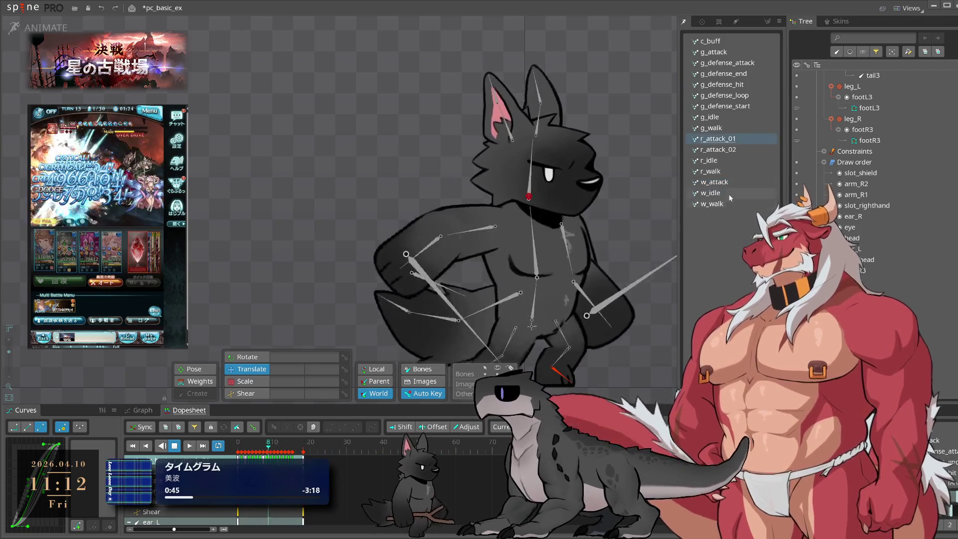
Select w_idle, scroll the Tree to the top and pause playback at frame 30.
left_click(728, 195)
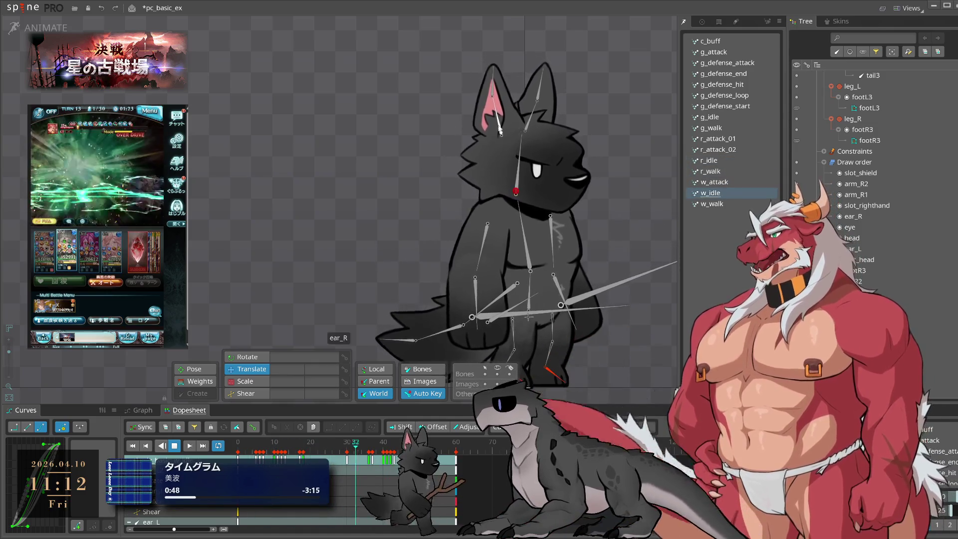
scroll(865, 183, "up", 5)
scroll(864, 184, "up", 5)
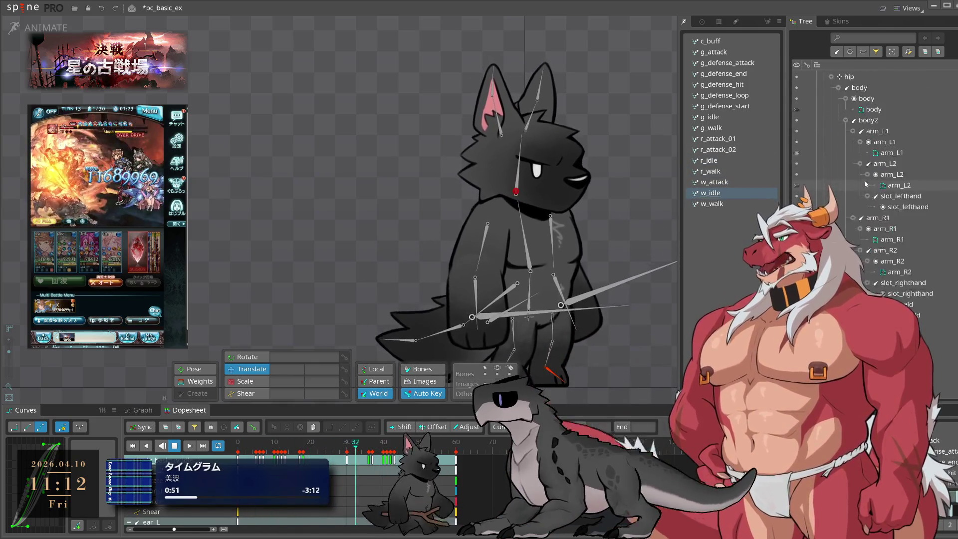
key("space")
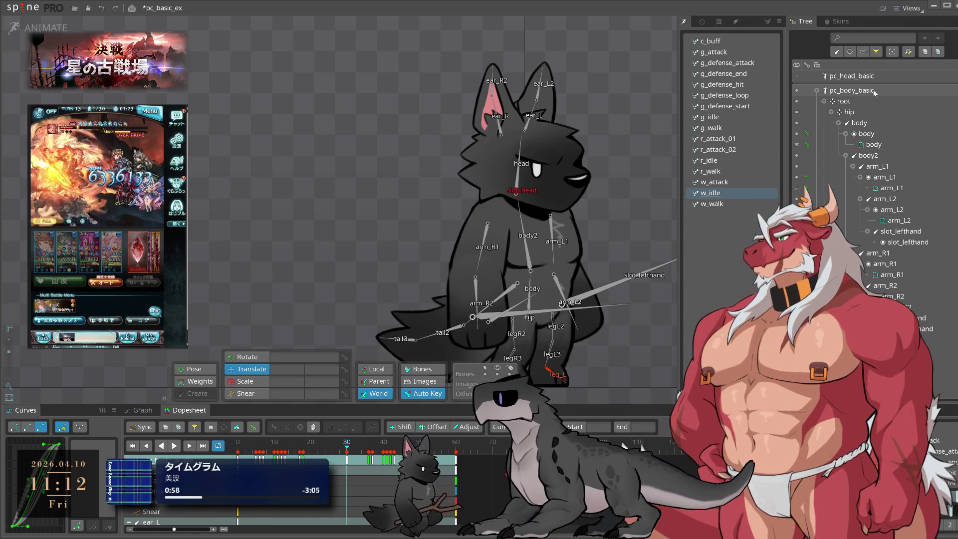
Save the project as pc_basic with Save As, overwriting the existing file.
left_click(22, 8)
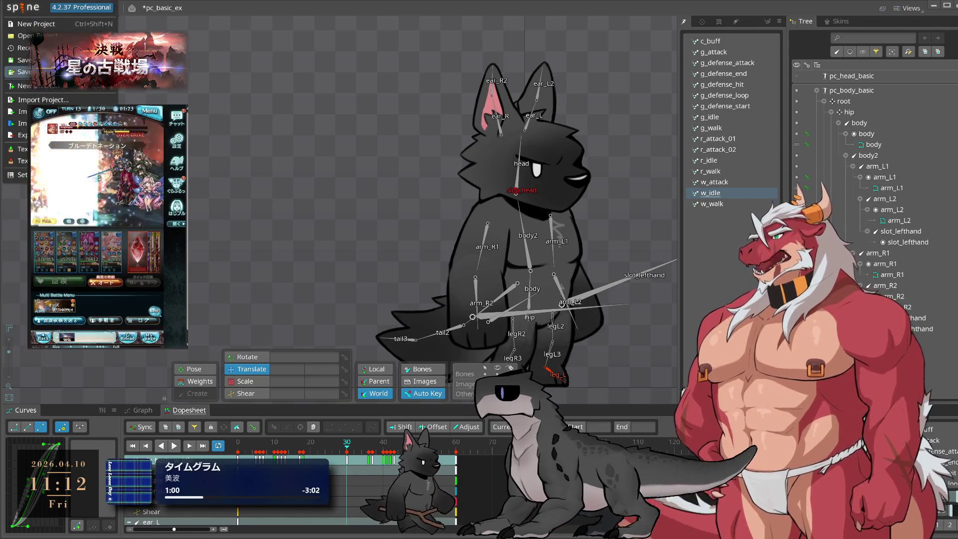
left_click(18, 71)
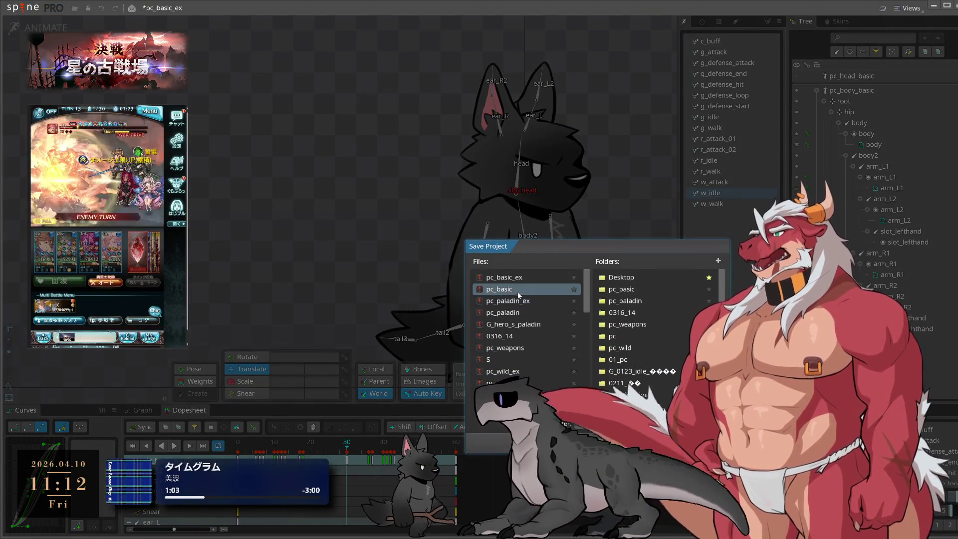
double_click(555, 355)
left_click(580, 372)
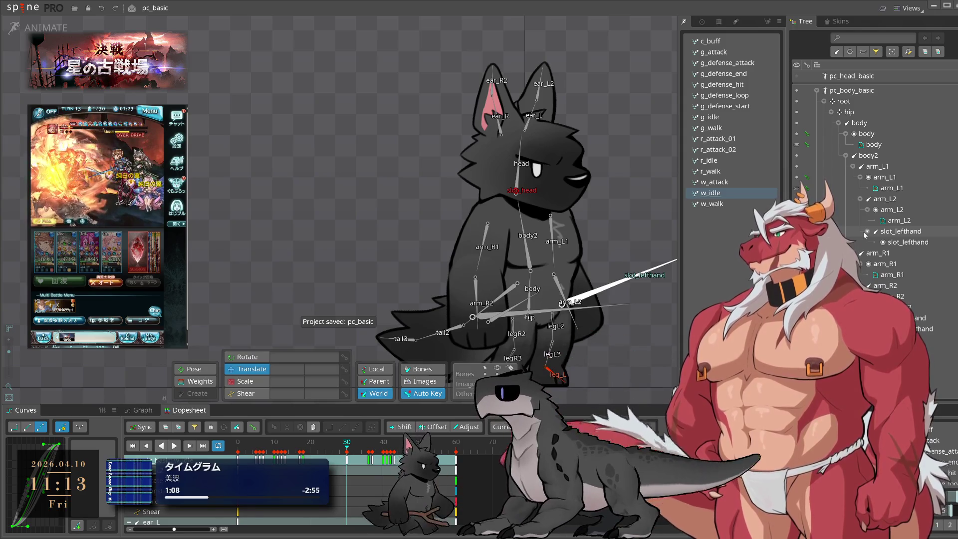
Delete the pc_head_basic skeleton, replay the animation and begin renaming pc_body_basic.
left_click(851, 77)
key("Delete")
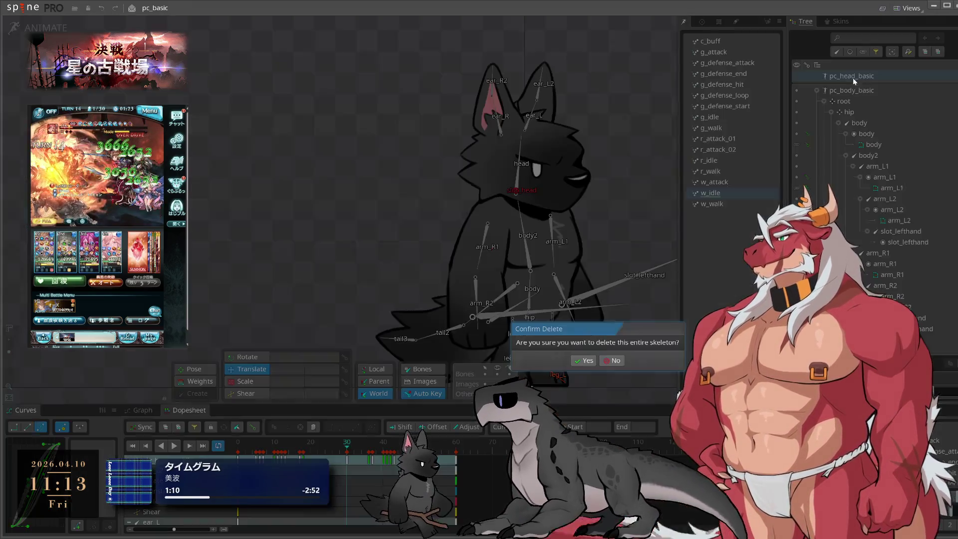
key("Return")
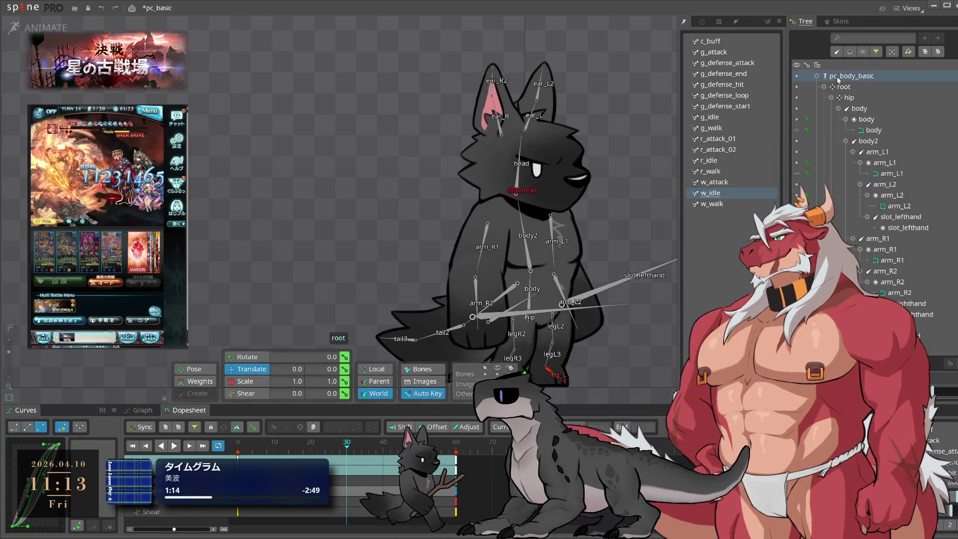
key("space")
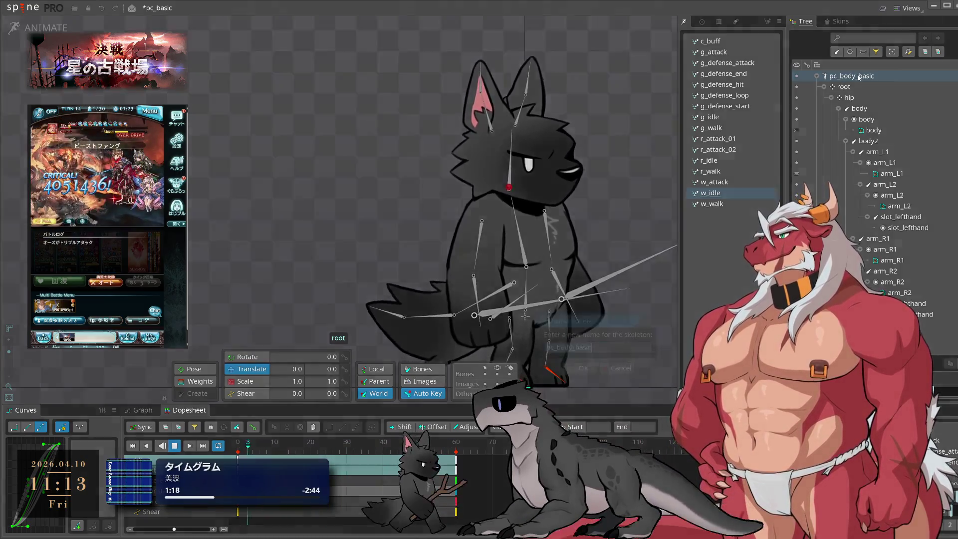
double_click(851, 75)
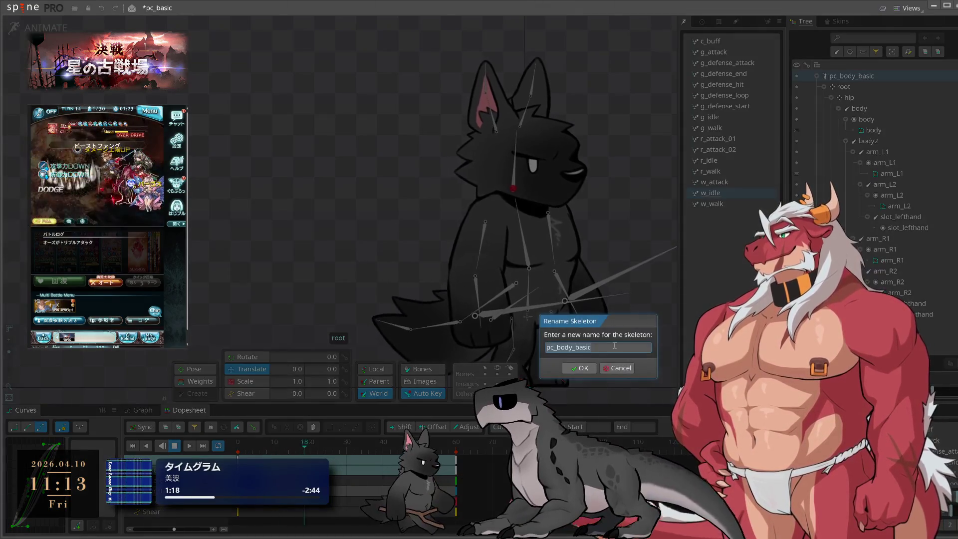
Cancel the Rename Skeleton dialog, keeping the name pc_body_basic.
left_click(617, 367)
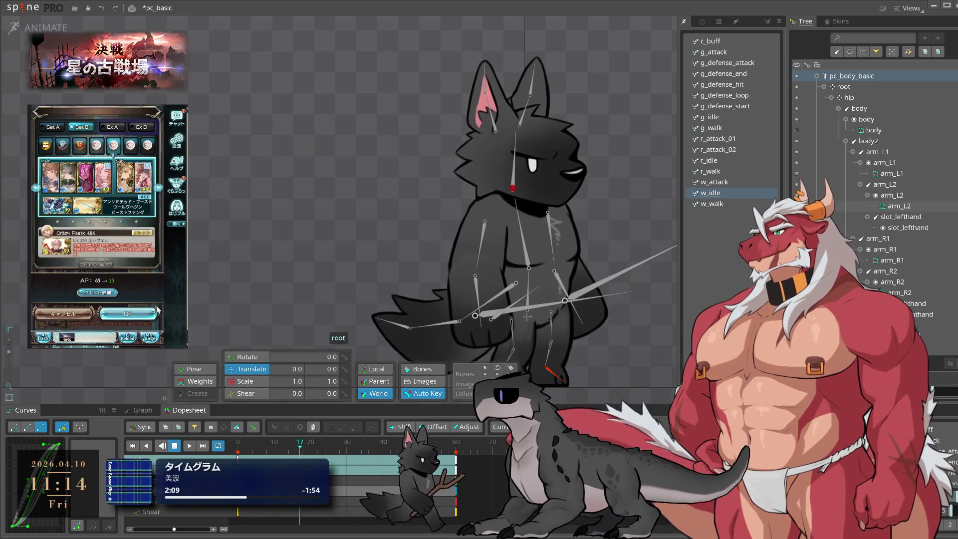
Collapse root and preview g_idle, g_defense_loop, g_defense_start and g_walk.
left_click(119, 311)
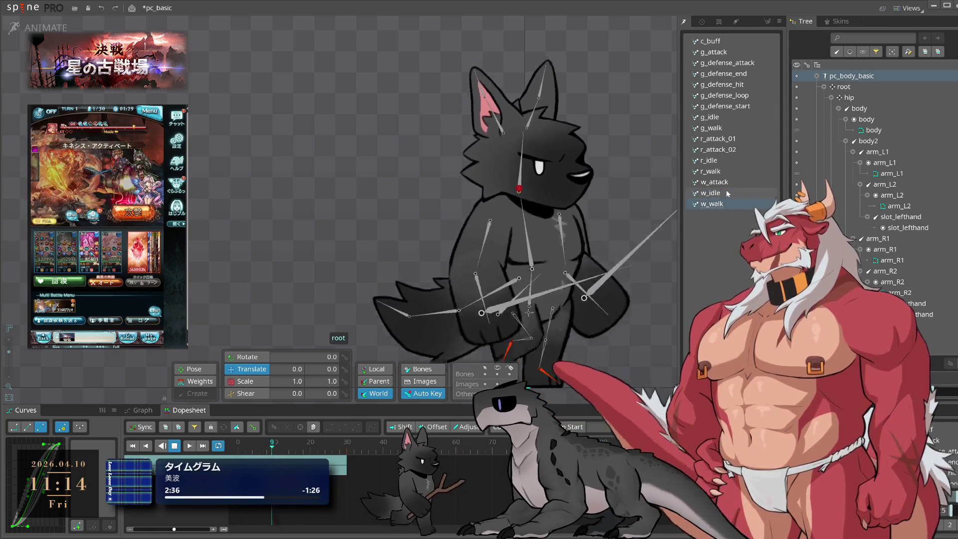
left_click(824, 87)
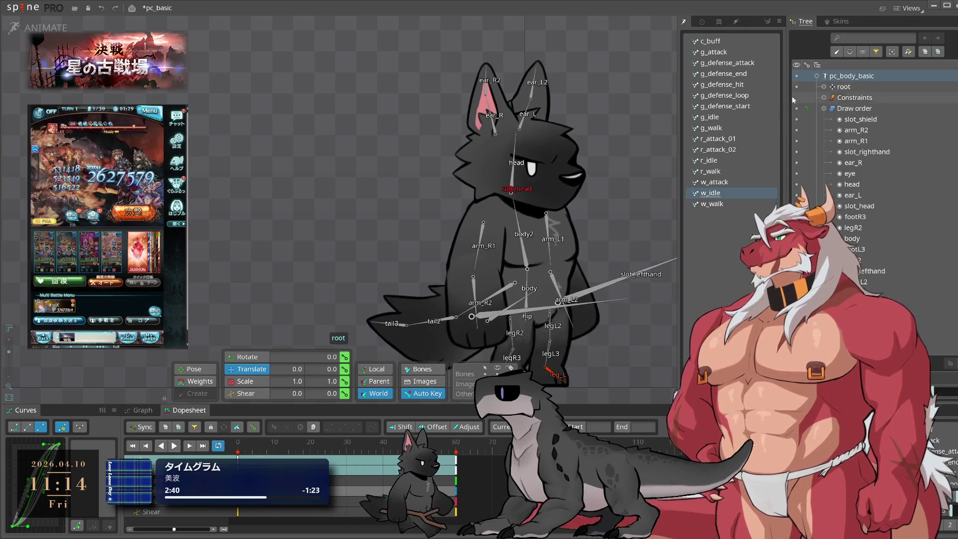
left_click(718, 116)
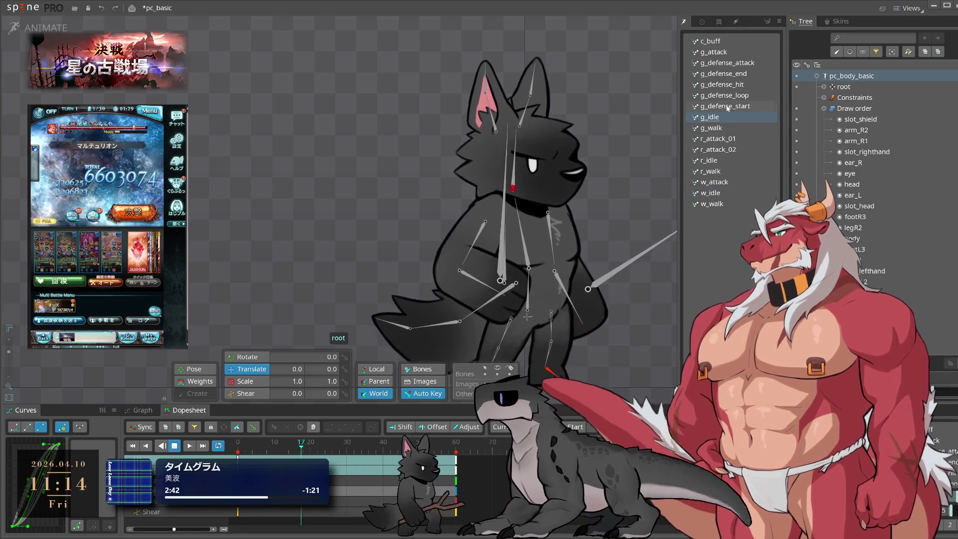
left_click(736, 94)
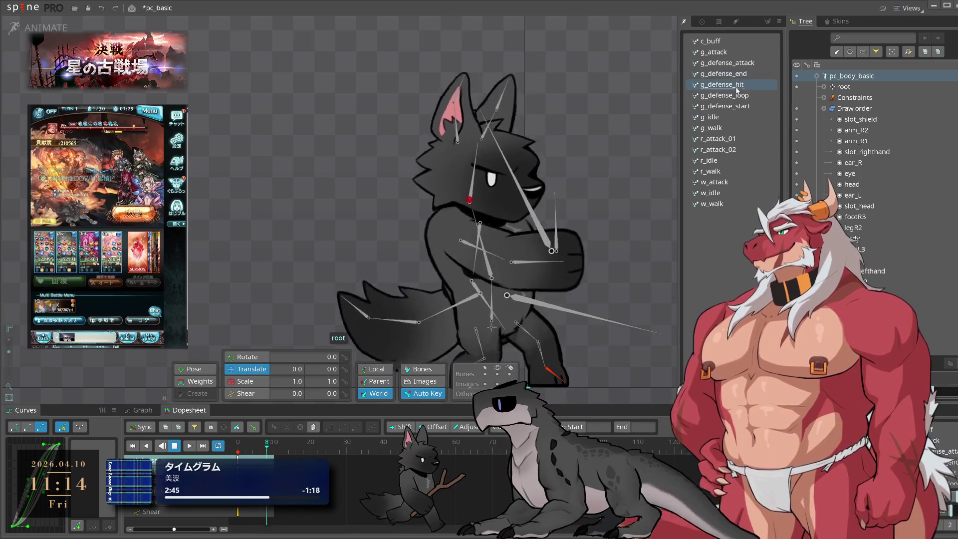
left_click(737, 106)
left_click(729, 127)
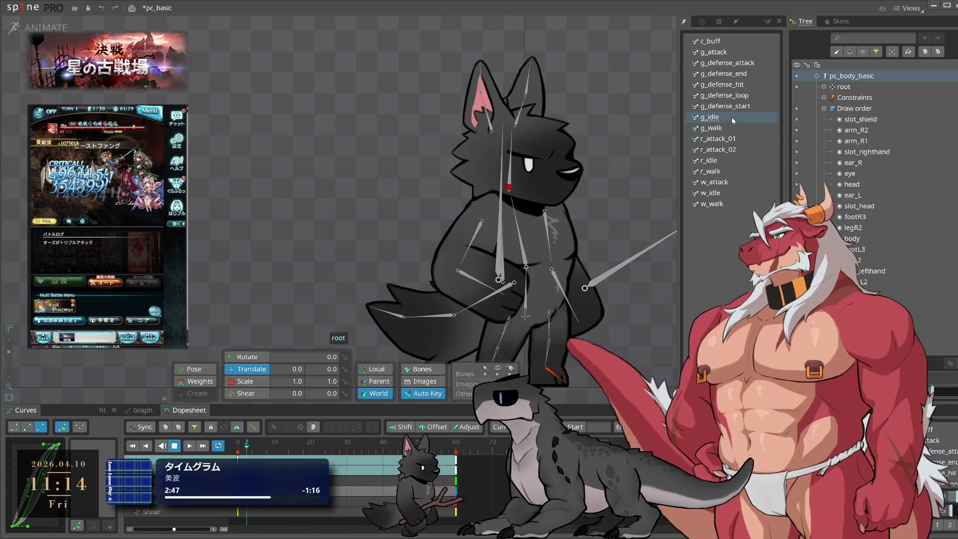
Preview r_attack_02, r_idle, w_attack, w_idle and w_walk, then save with Ctrl+S.
left_click(728, 149)
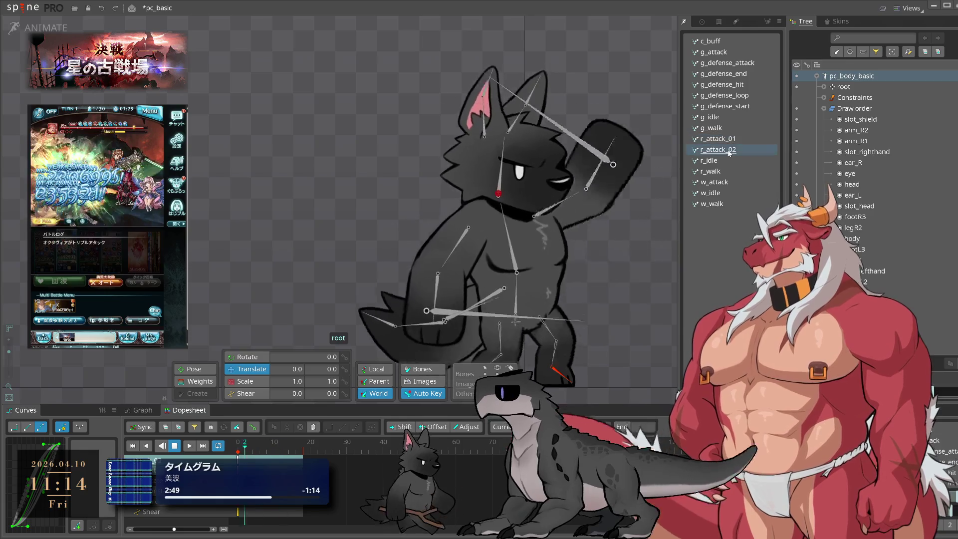
left_click(726, 162)
left_click(726, 183)
left_click(722, 193)
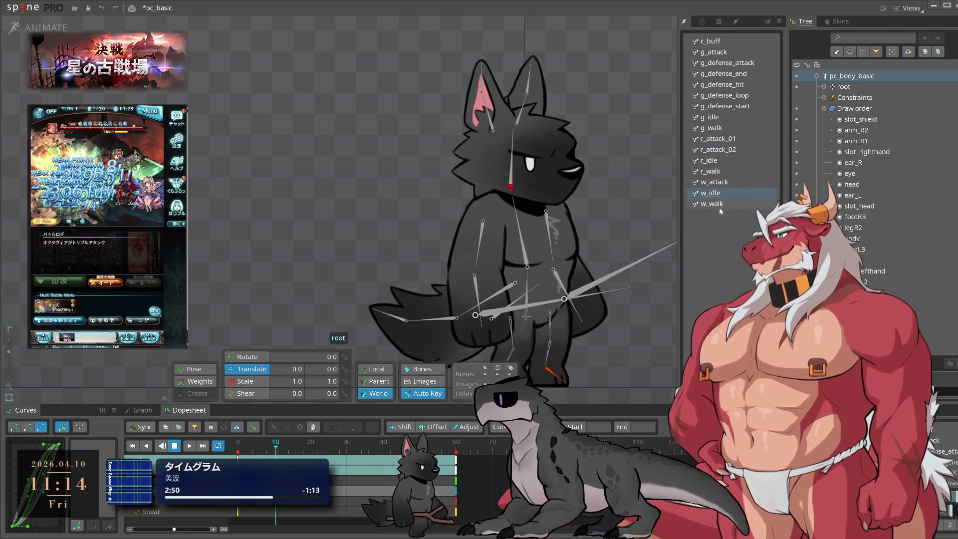
left_click(719, 206)
left_click(713, 193)
key("ctrl+s")
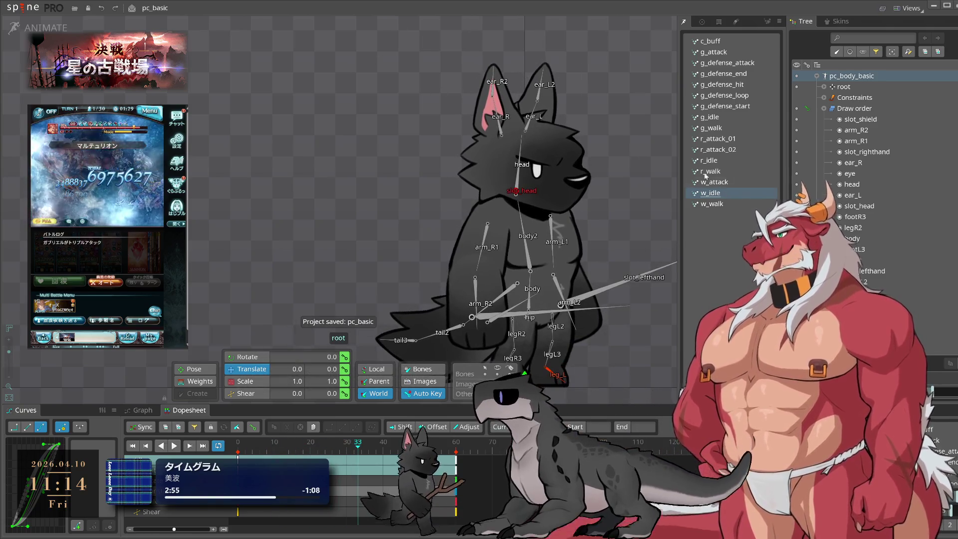
Reopen pc_basic from the Recent projects list and start importing pc_basic_ex.spine.
left_click(30, 8)
mouse_move(22, 48)
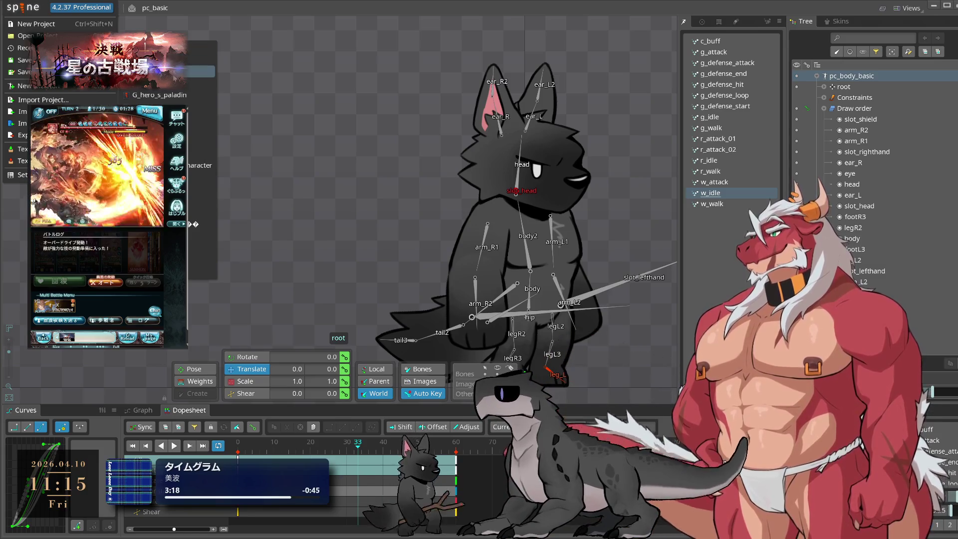
left_click(167, 71)
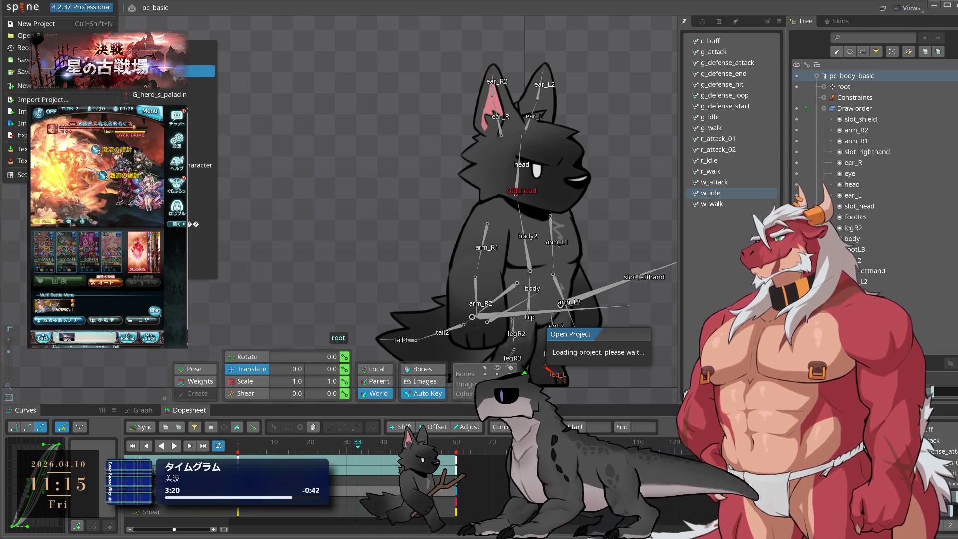
left_click(17, 9)
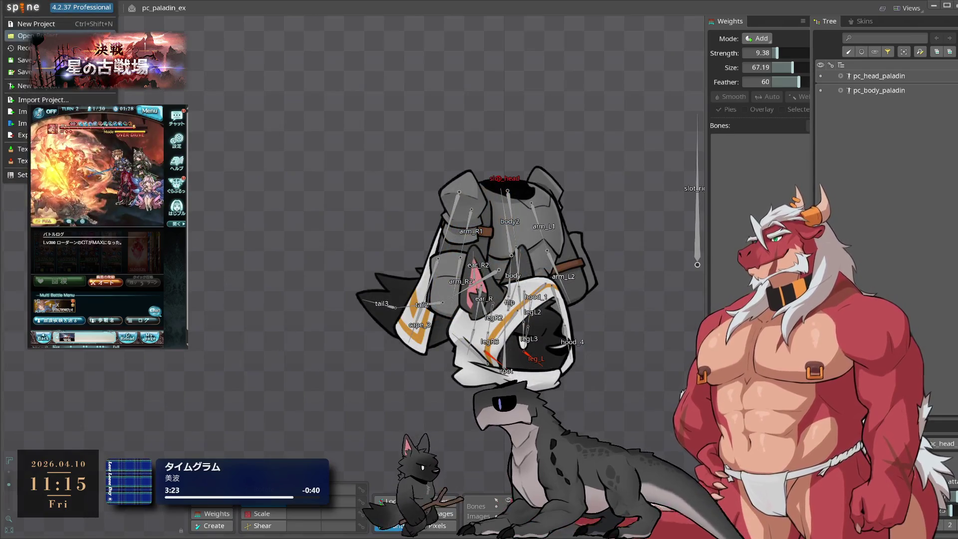
left_click(181, 59)
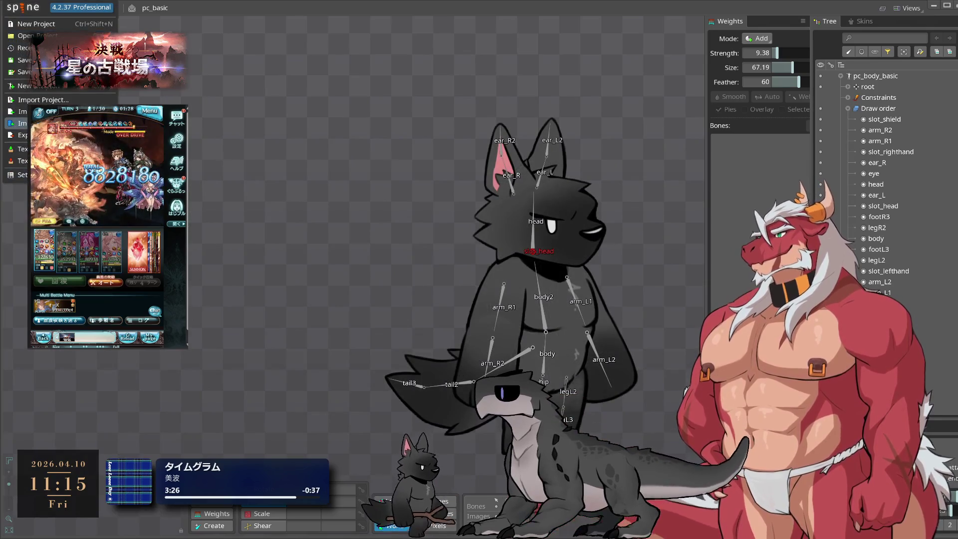
left_click(50, 99)
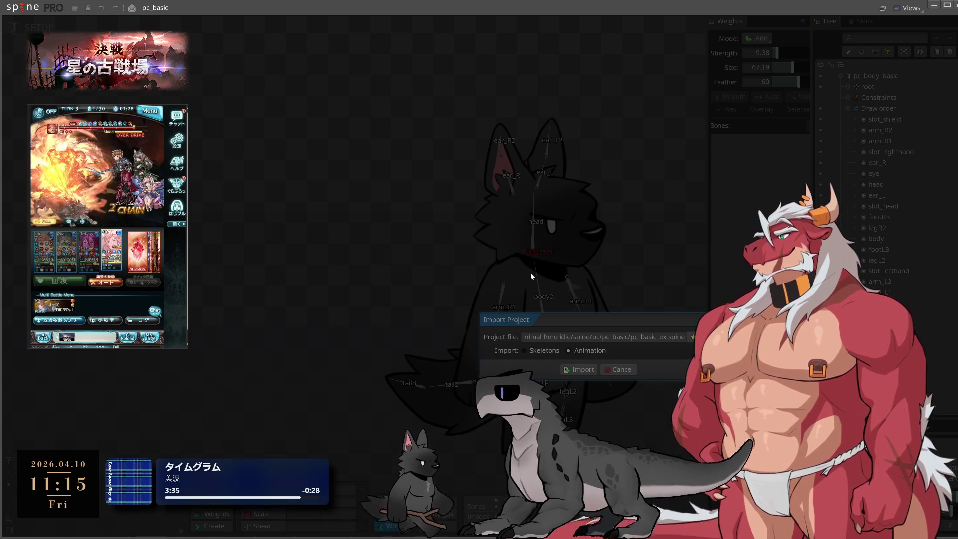
Import all animations from the pc_head_paladin source skeleton and dismiss the warnings.
key("Return")
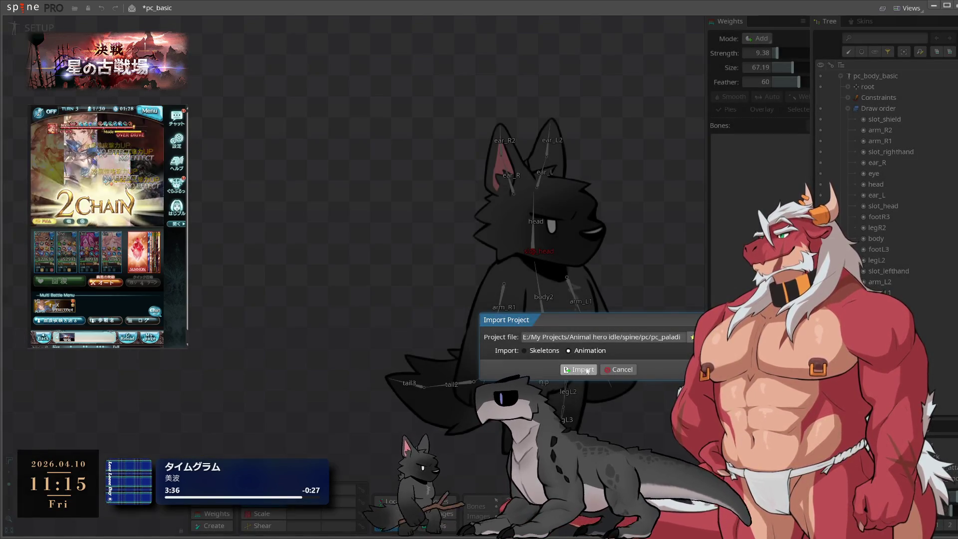
left_click(583, 370)
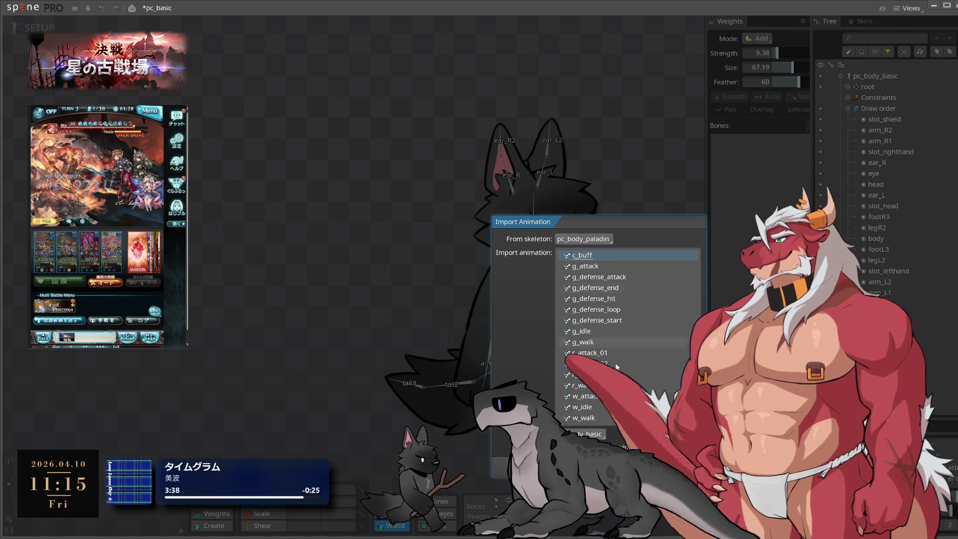
left_click(592, 244)
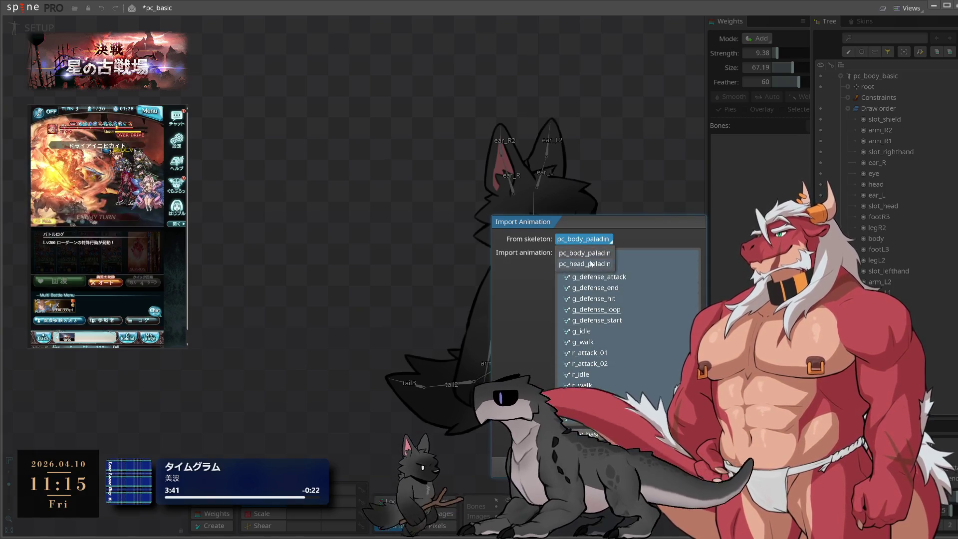
left_click(591, 251)
left_click(608, 418, "shift")
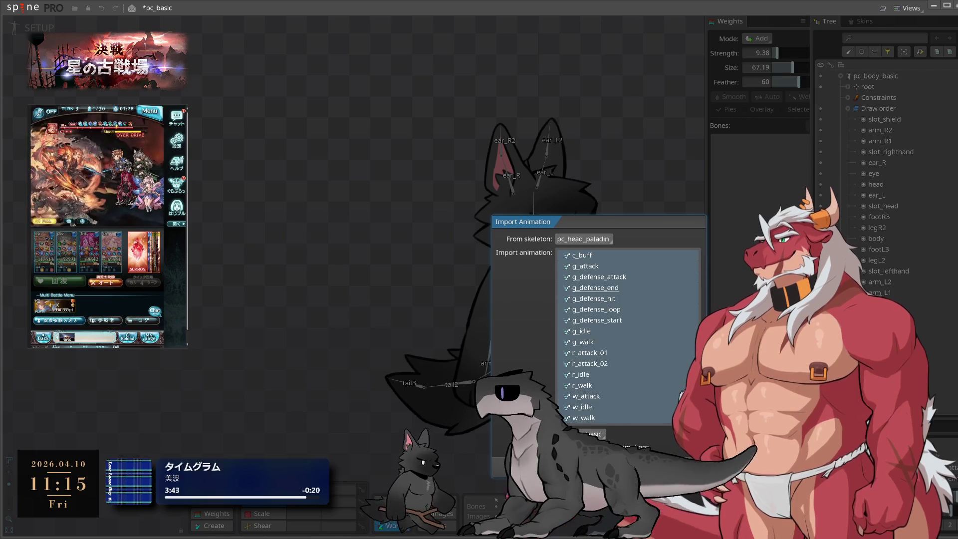
key("Return")
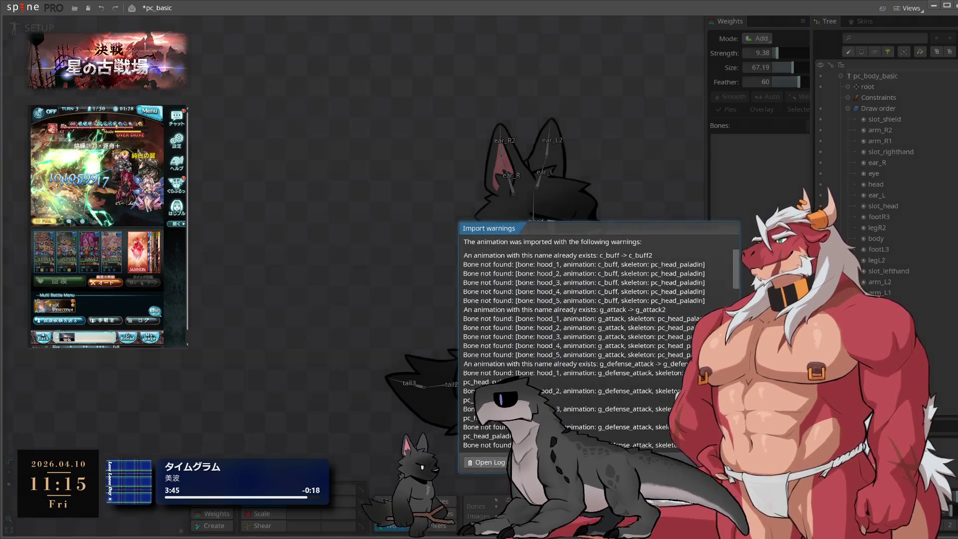
key("Return")
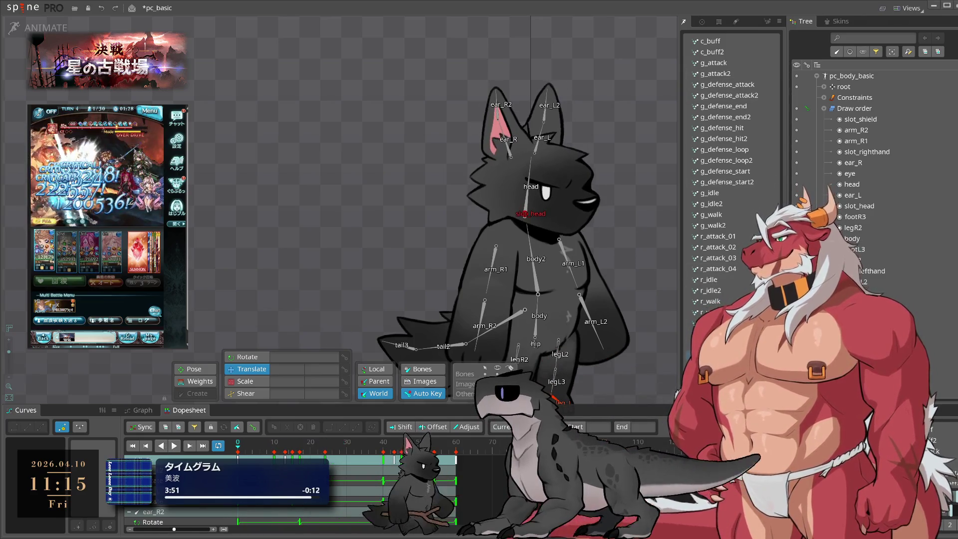
Copy the four ear bones' keys and paste them into w_idle and r_idle.
left_click(510, 159)
mouse_move(486, 90)
left_mouse_down()
mouse_move(521, 162)
mouse_move(566, 162)
left_mouse_up()
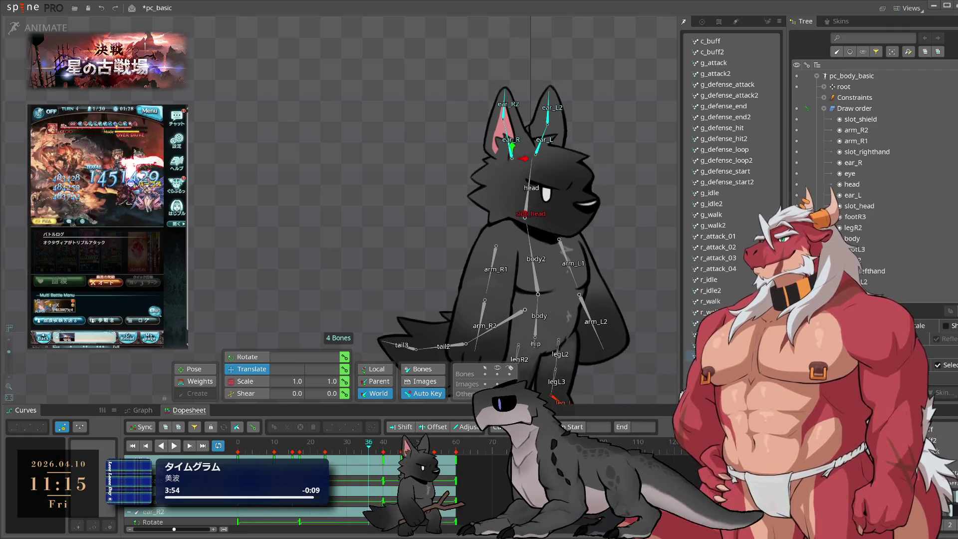
key("ctrl+c")
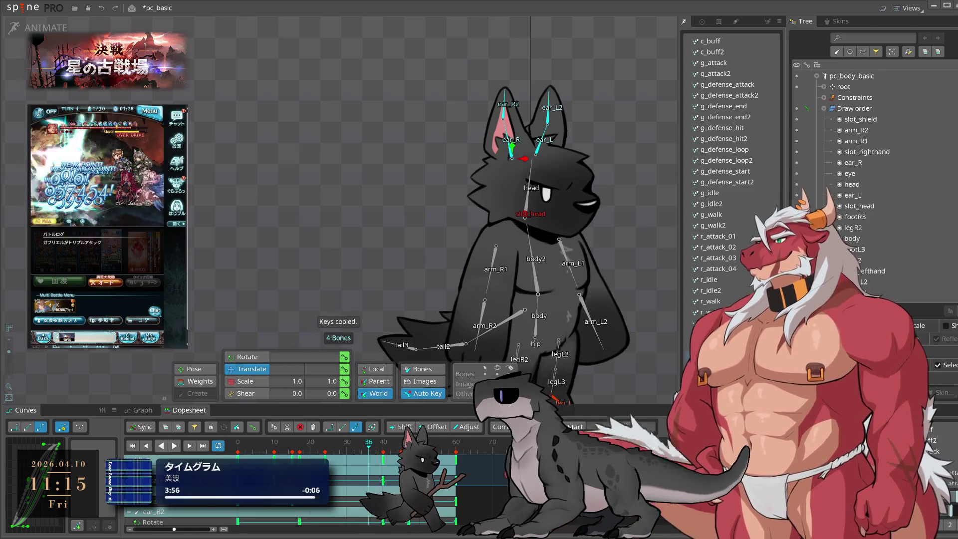
left_click(711, 193)
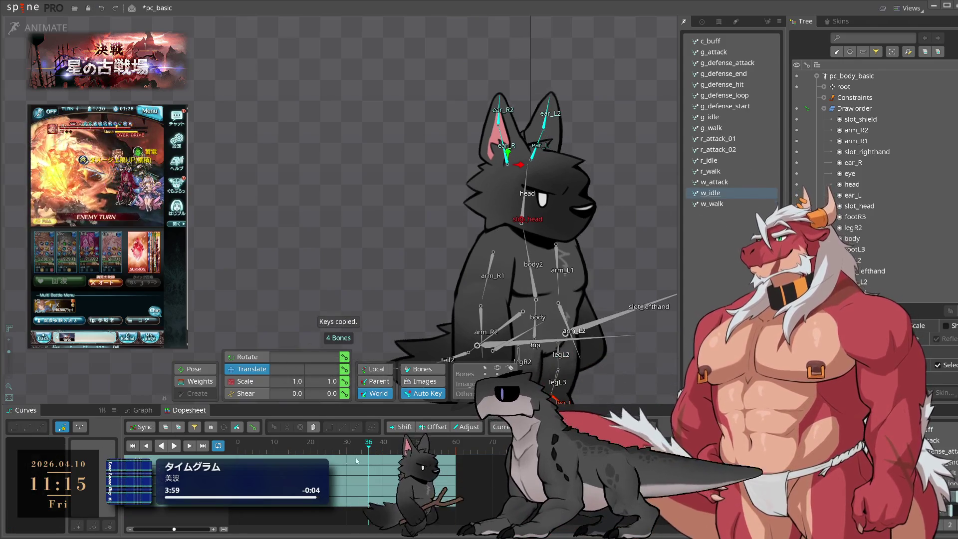
left_click(174, 445)
key("ctrl+v")
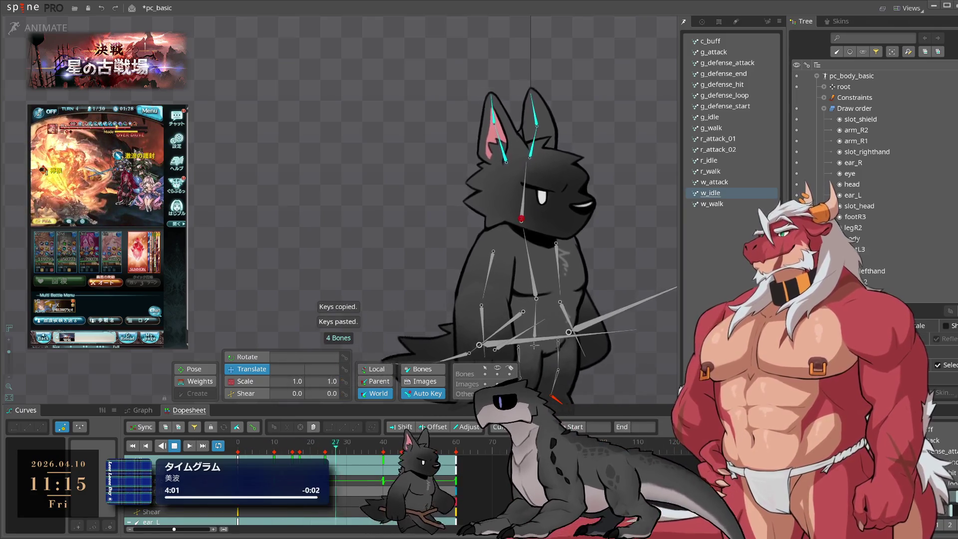
left_click(726, 164)
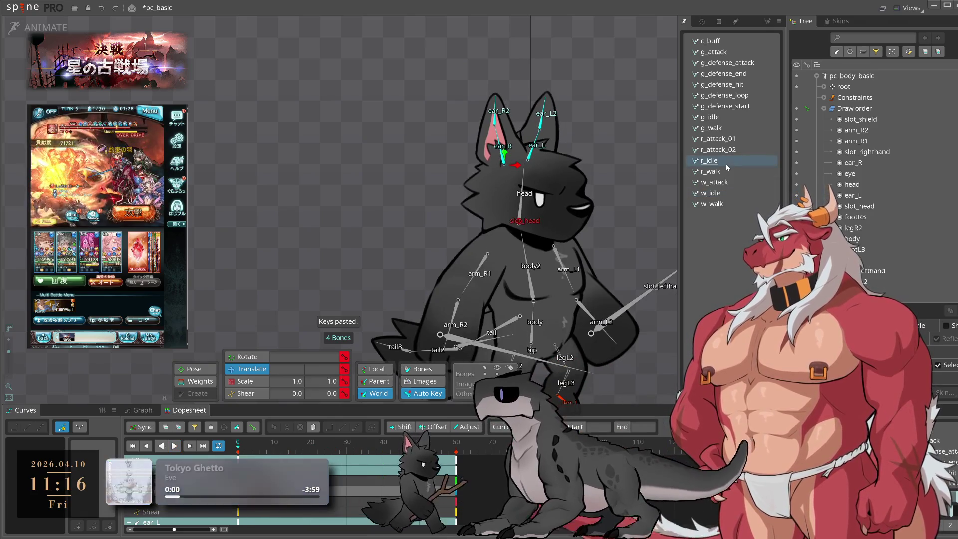
key("ctrl+v")
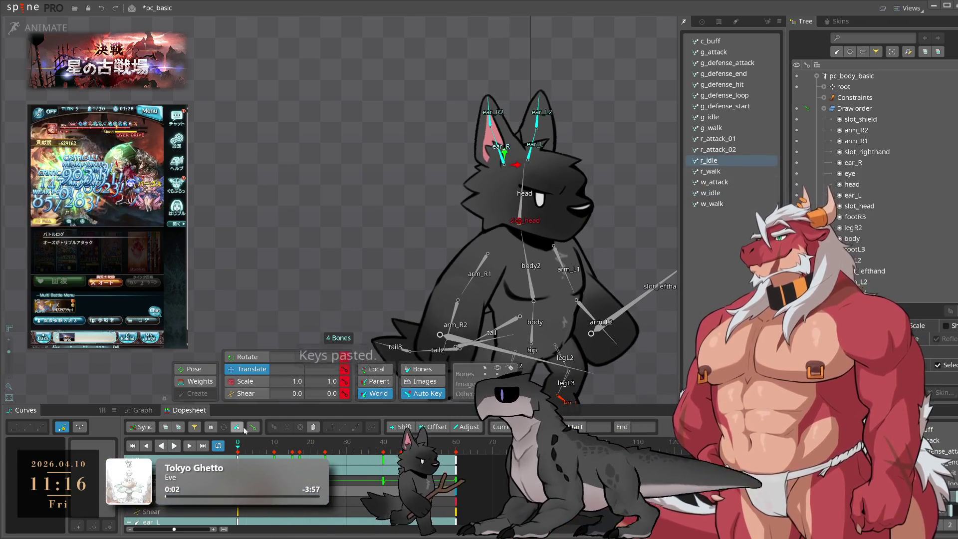
Preview g_idle, g_defense_loop, g_defense_hit and g_defense_start animations.
left_click(724, 120)
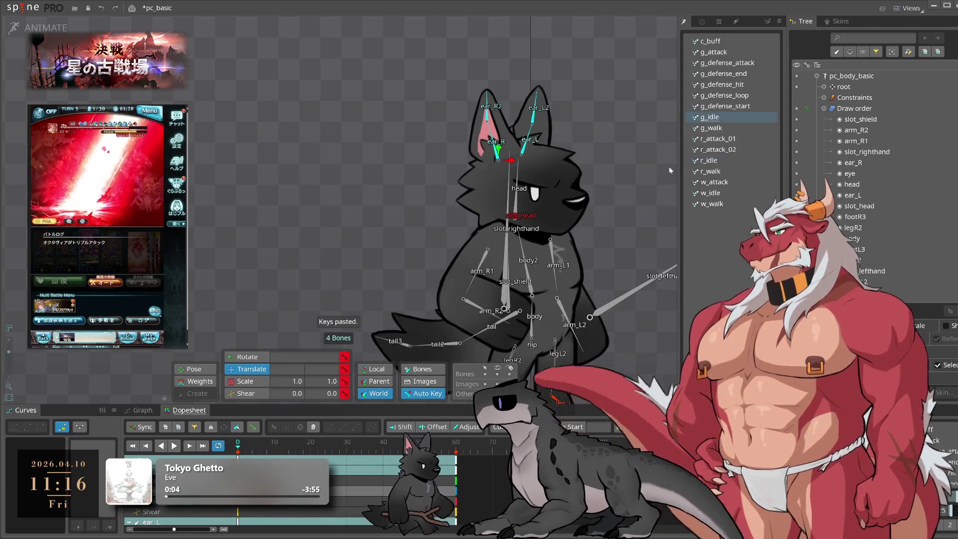
left_click(735, 97)
left_click(174, 446)
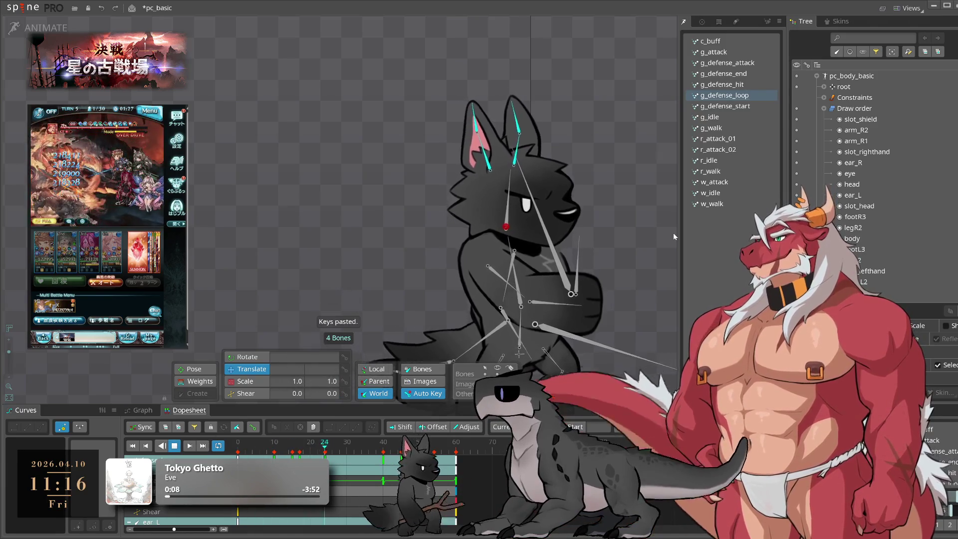
left_click(728, 83)
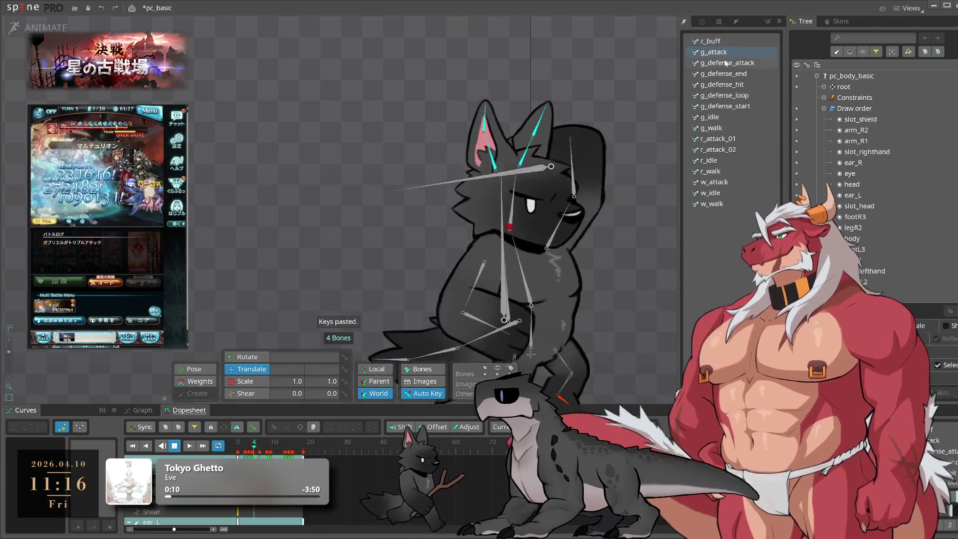
left_click(727, 107)
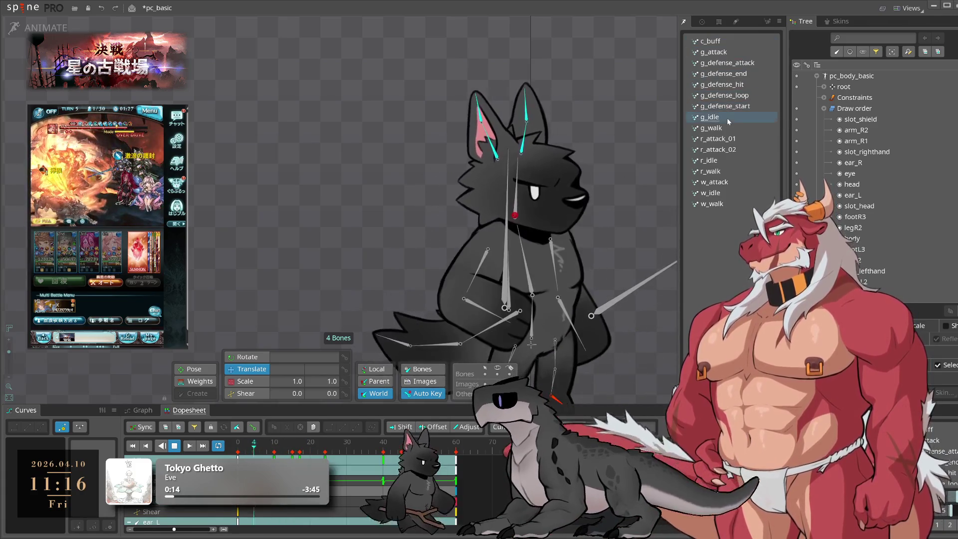
left_click(728, 128)
left_click(721, 138)
Preview r_attack_02 through w_idle, save pc_basic and collapse Draw order in the Tree.
left_click(720, 150)
left_click(719, 160)
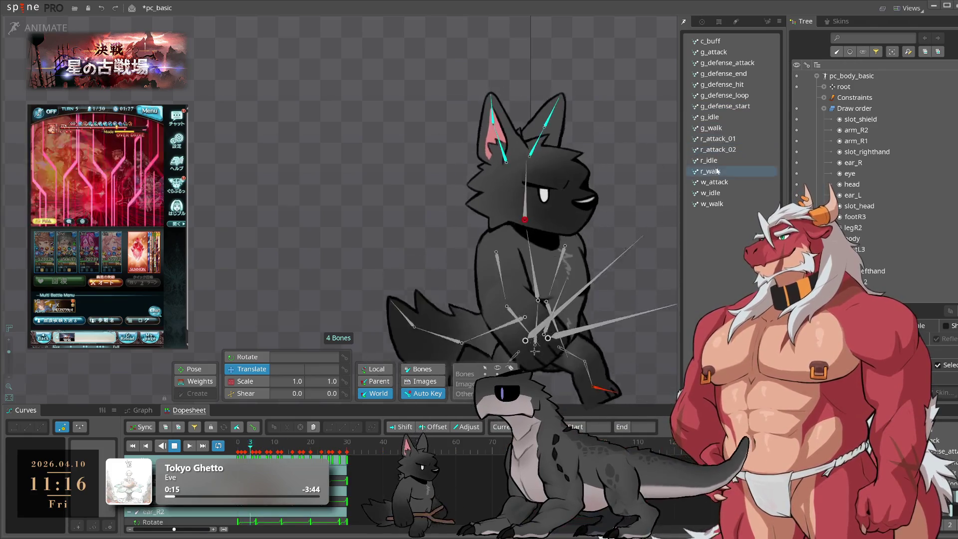
left_click(717, 171)
left_click(717, 182)
left_click(713, 193)
key("ctrl+s")
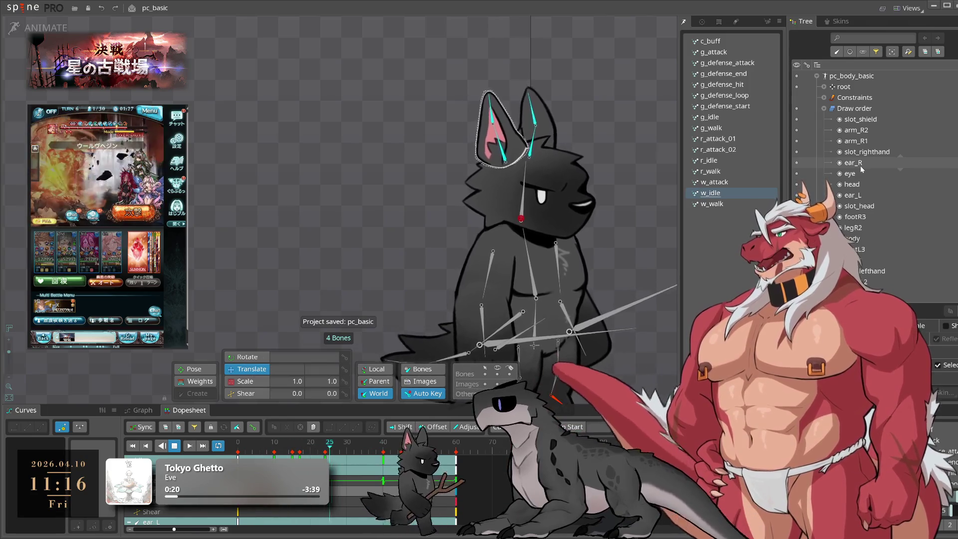
mouse_move(862, 169)
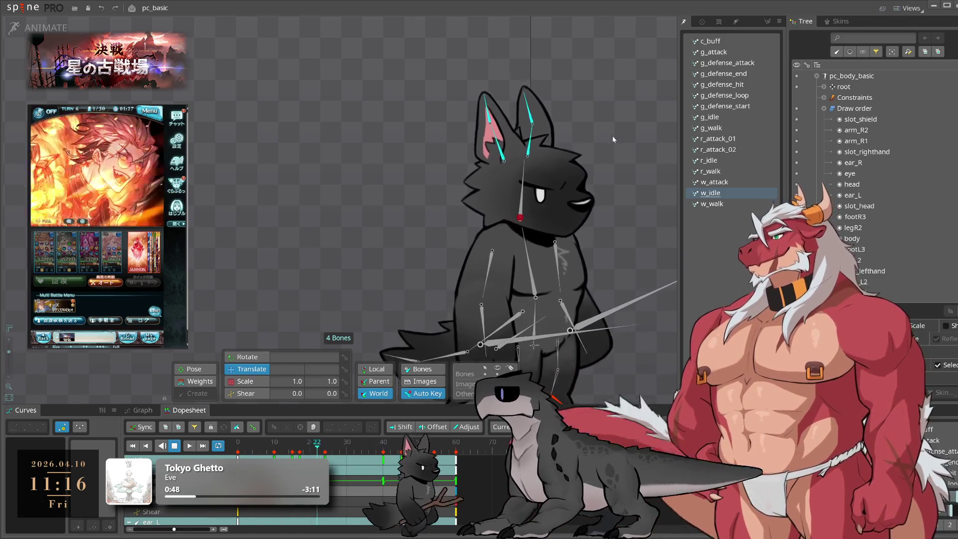
left_click(823, 108)
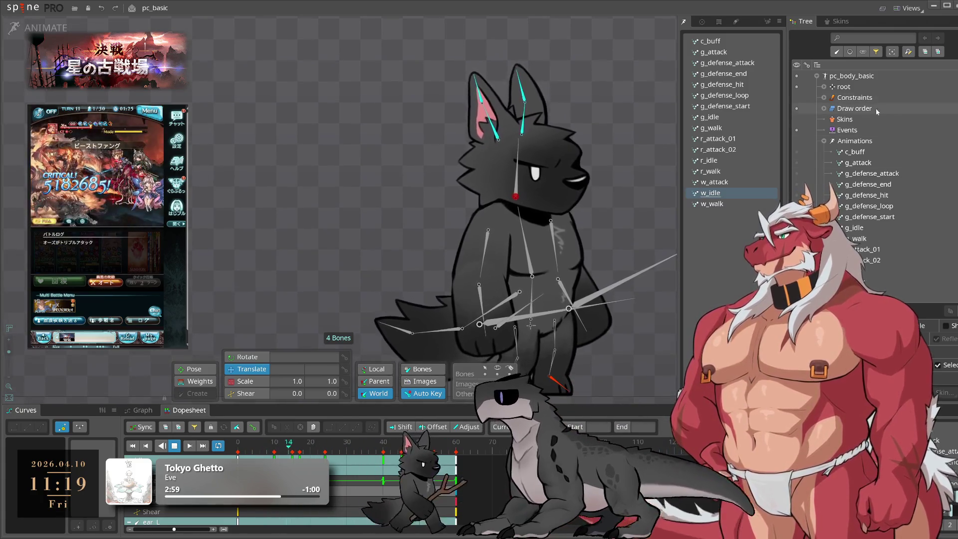
Collapse the animations list in the Tree panel.
left_click(824, 141)
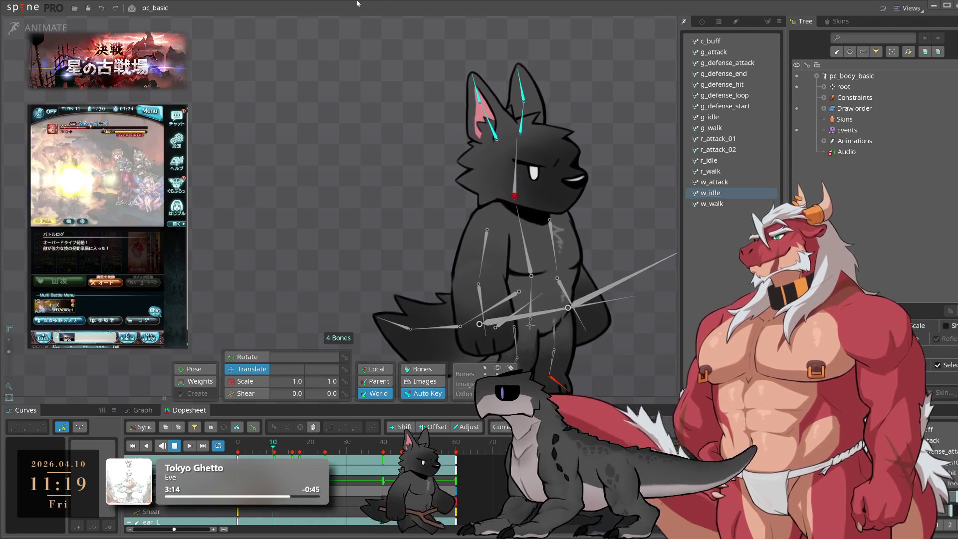
Save Project As over the existing pc_basic_ex file, then select pc_body_basic's root in Setup mode.
left_click(33, 11)
mouse_move(60, 48)
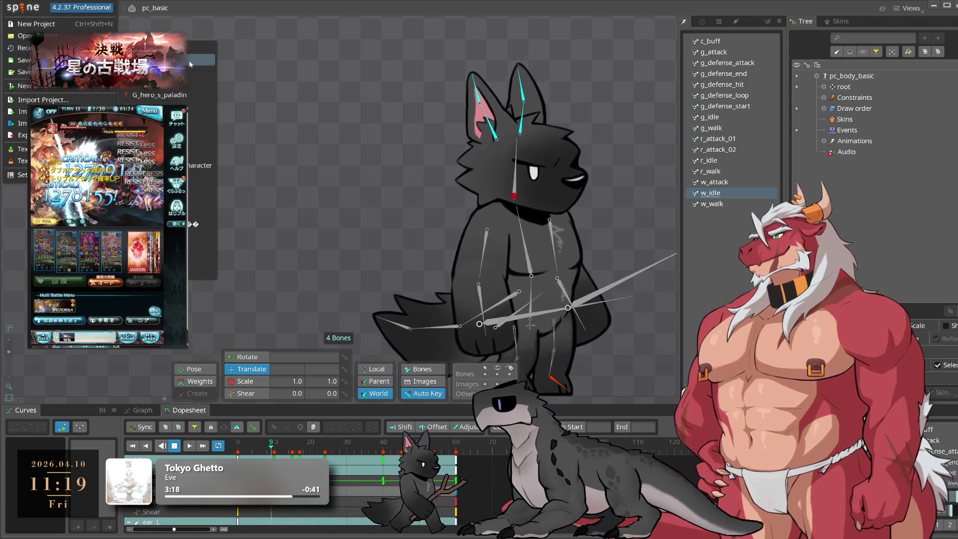
left_click(24, 71)
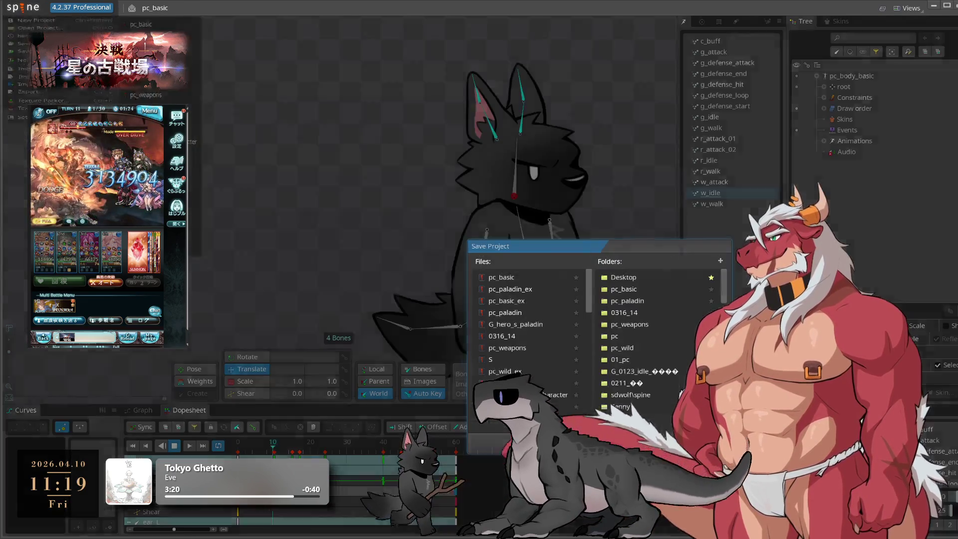
double_click(529, 300)
left_click(577, 374)
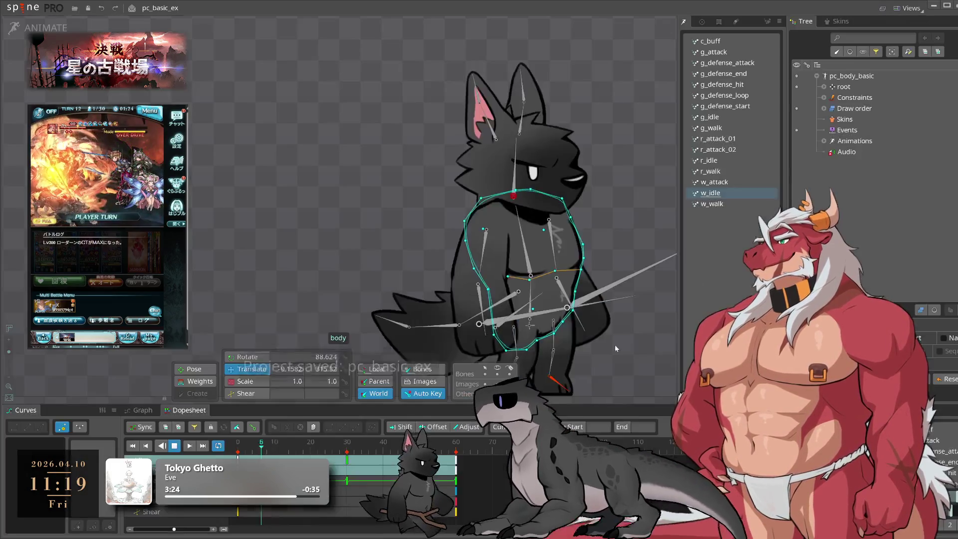
left_click(614, 347)
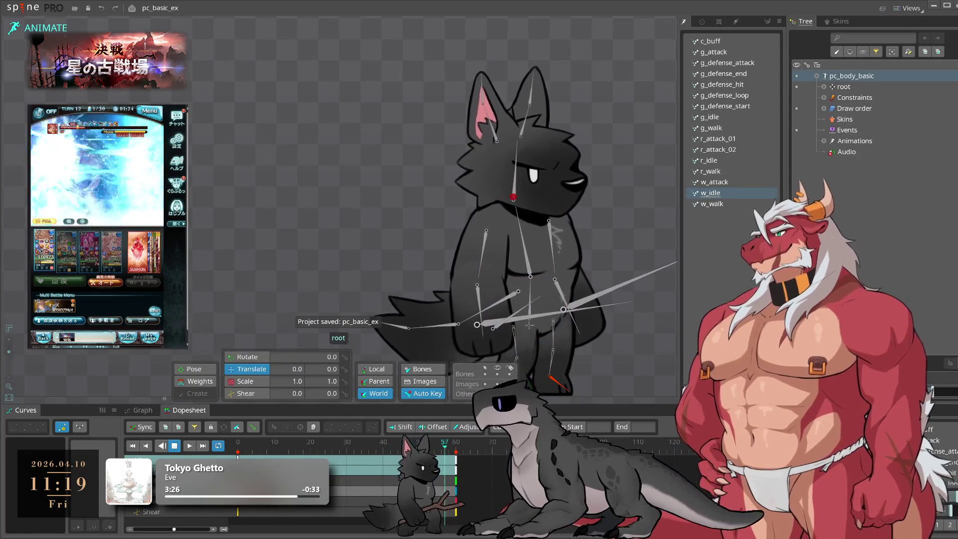
key("Tab")
Duplicate the body skeleton and rename the original from pc_body_basic to pc_head_basic.
key("ctrl+d")
key("F2")
key("BackSpace")
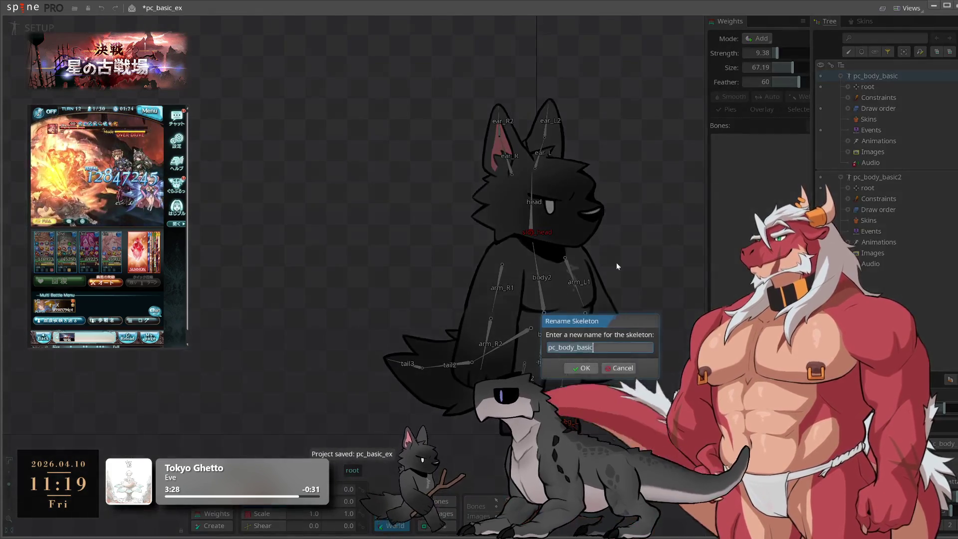
left_click(559, 348)
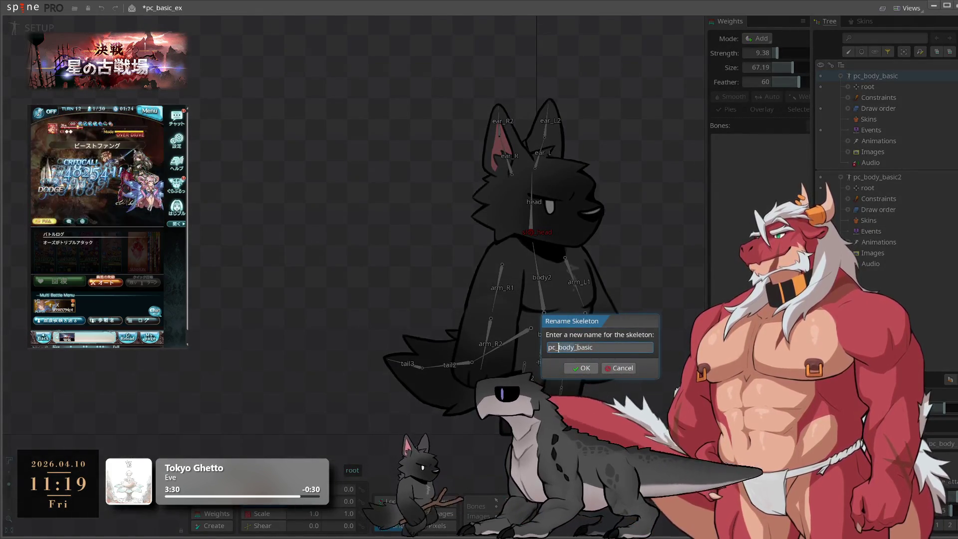
key("Delete")
key("Delete")
key("Delete")
type("head")
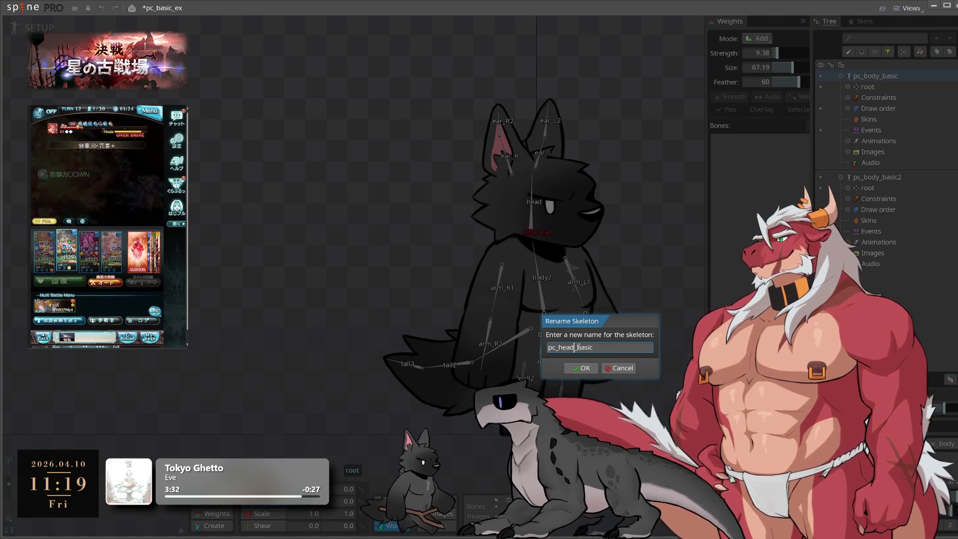
key("Return")
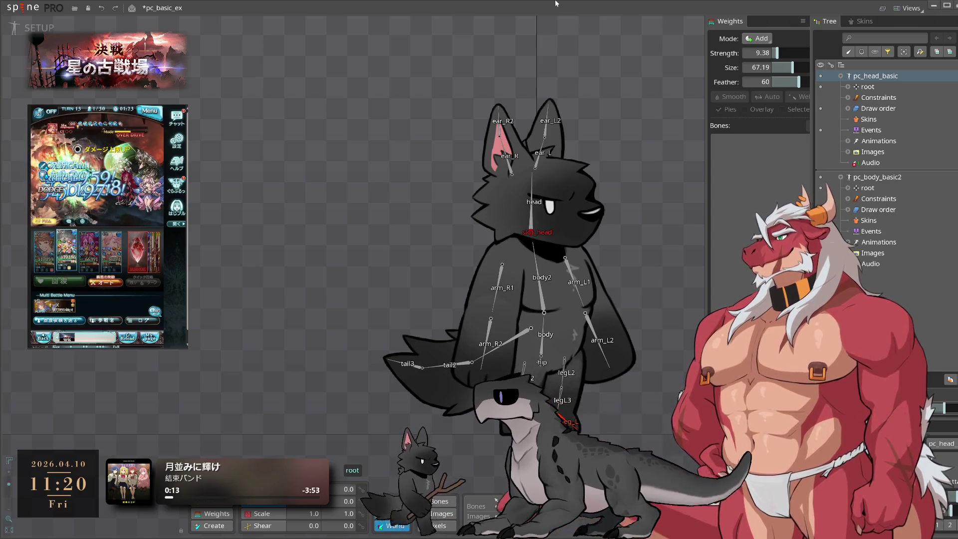
Rename the duplicate skeleton pc_body_basic2 to pc_body_basic.
left_click(888, 181)
double_click(888, 180)
key("BackSpace")
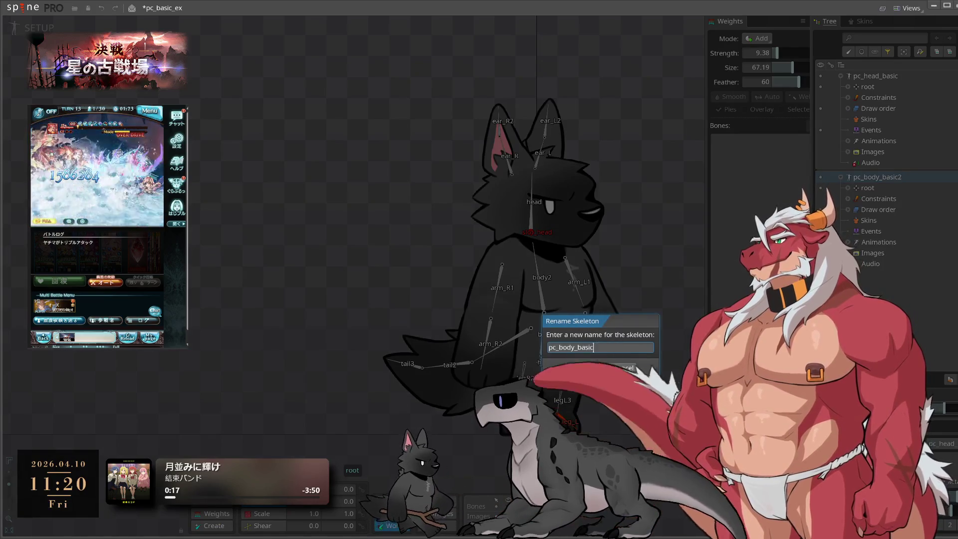
key("Return")
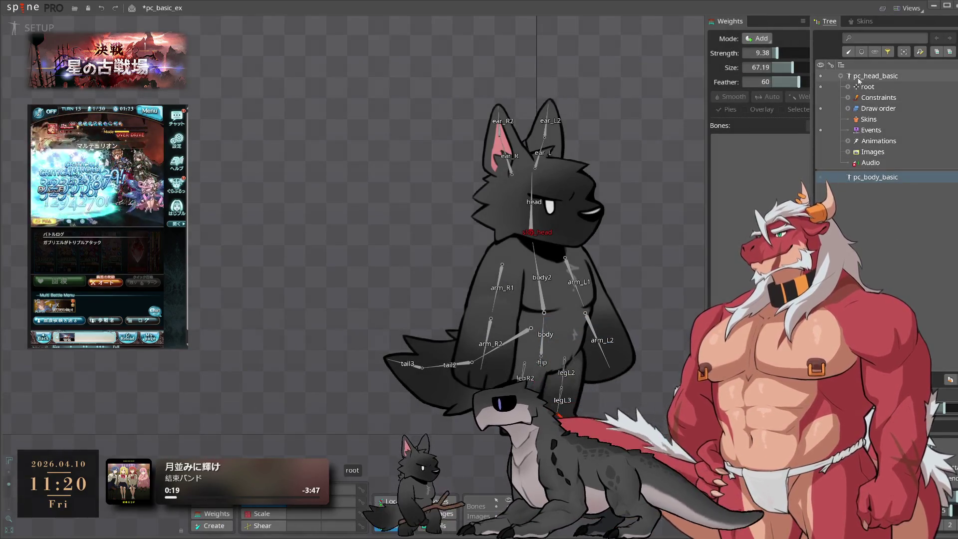
In pc_head_basic, set the head bone's parent to root.
left_click(867, 77)
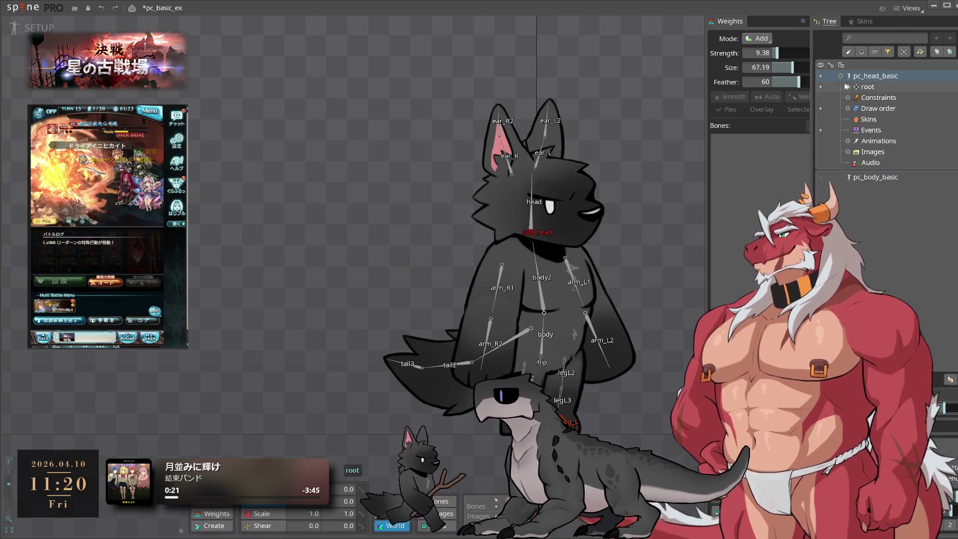
left_click(541, 223)
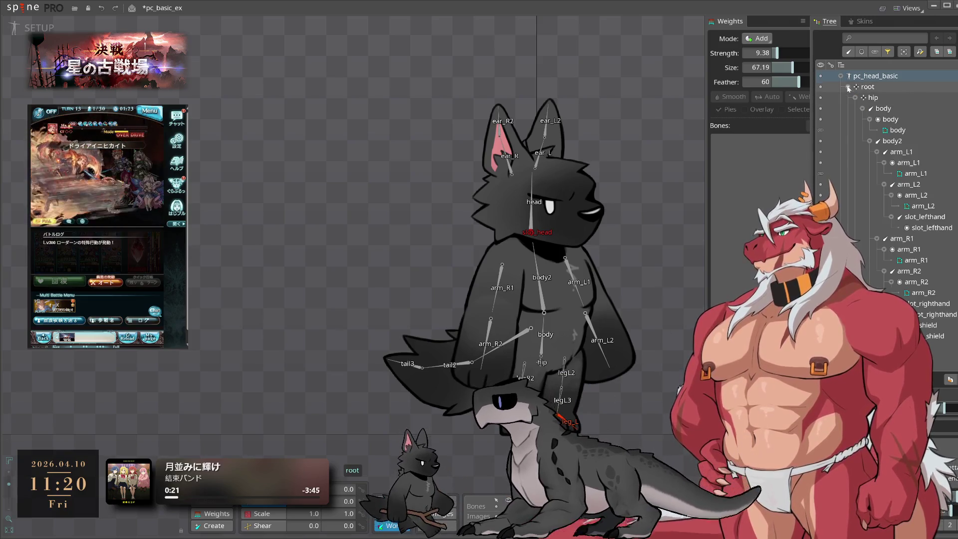
left_click(536, 222)
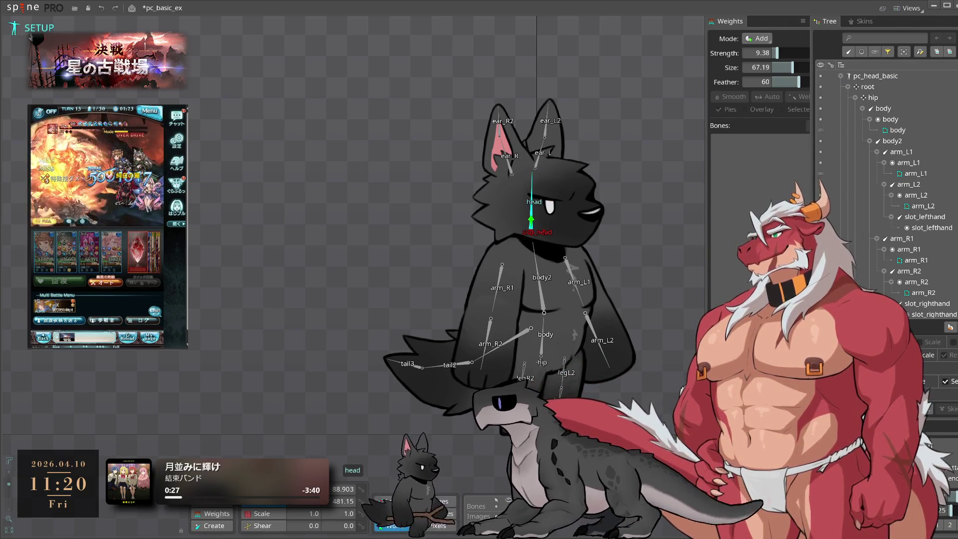
key("p")
left_click(889, 91)
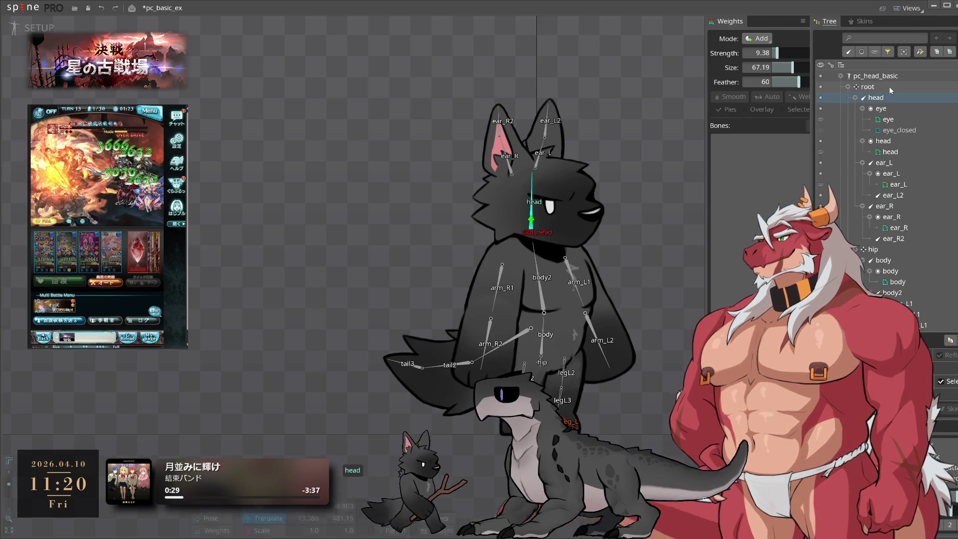
left_click(855, 109)
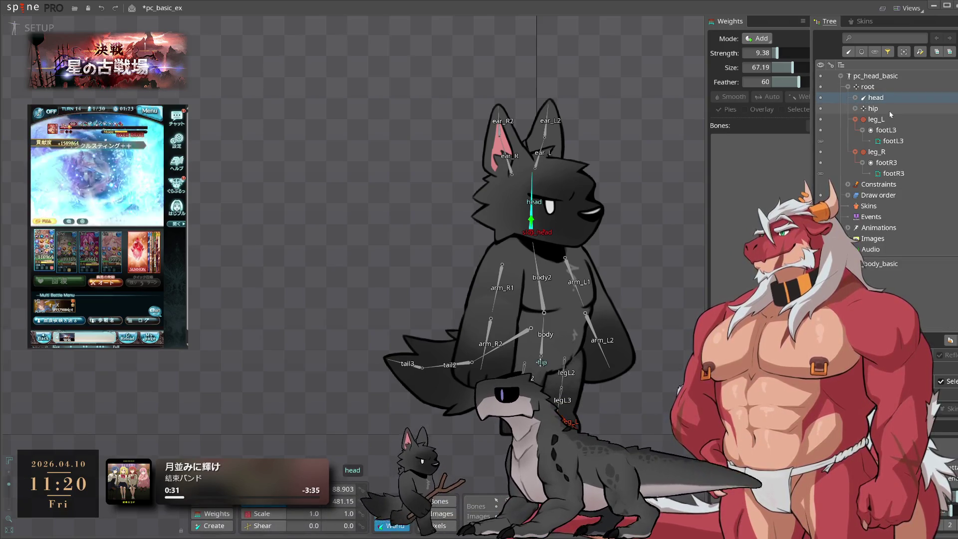
Select the hip, leg_L and leg_R bones together and delete them.
left_click(856, 120)
left_click(855, 130)
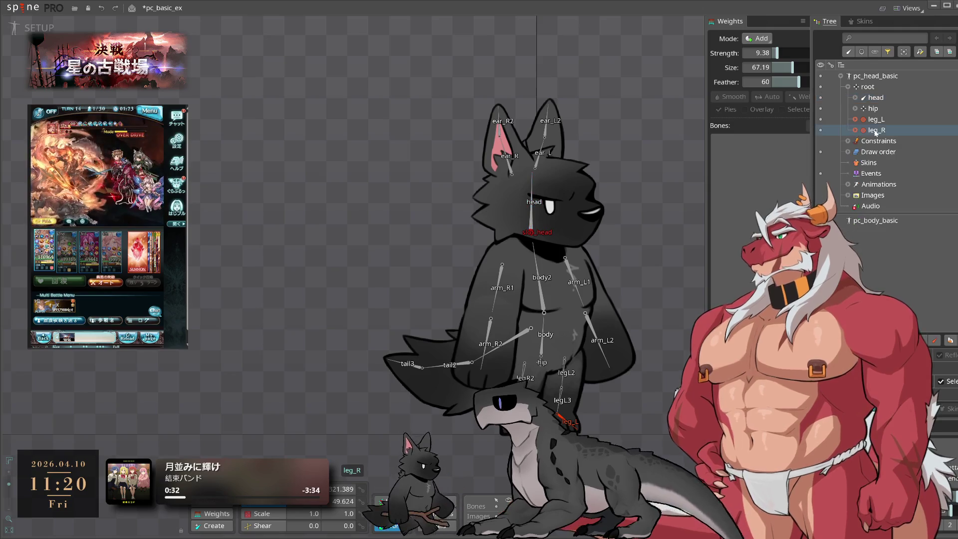
left_click(873, 108)
left_click(896, 128, "shift")
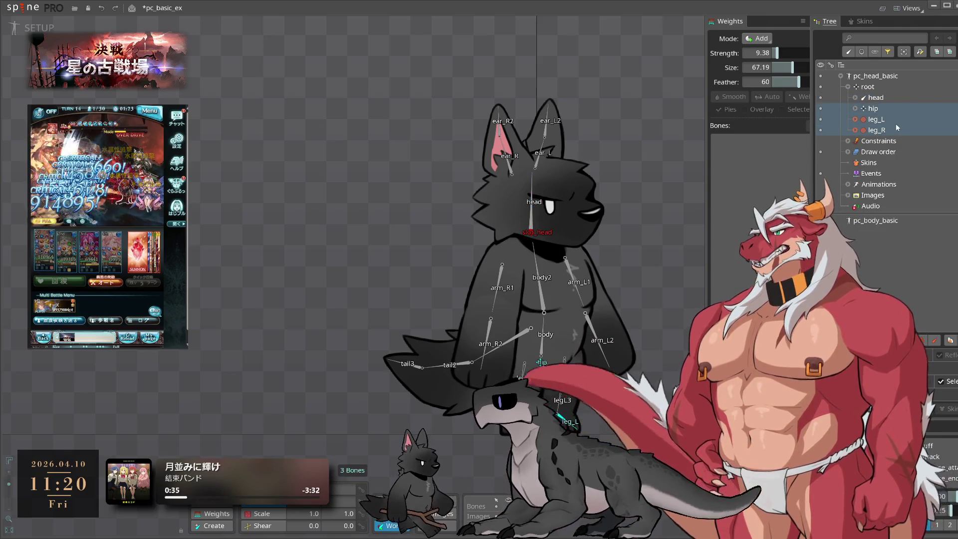
key("Delete")
Confirm deleting hip, leg_L and leg_R, leaving only the head bone under root.
left_click(583, 363)
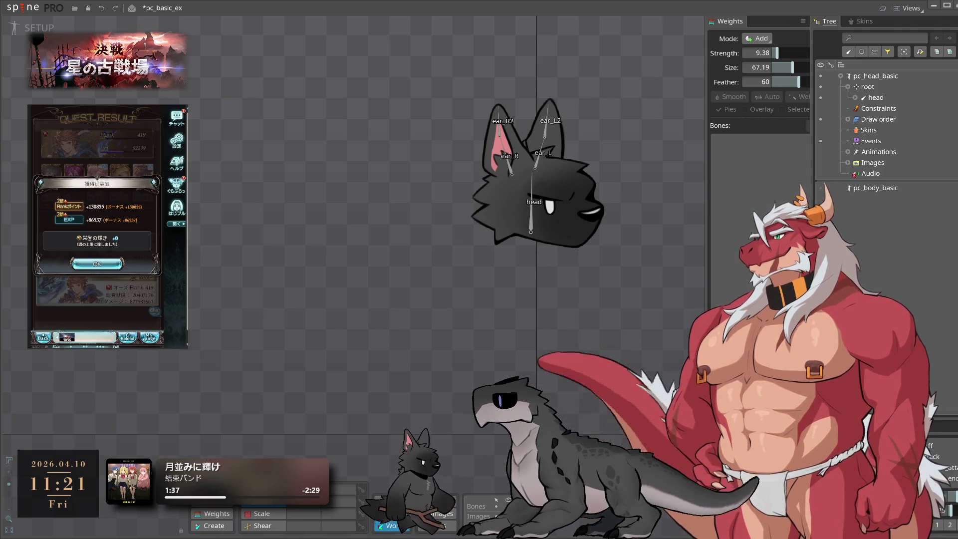
left_click(97, 264)
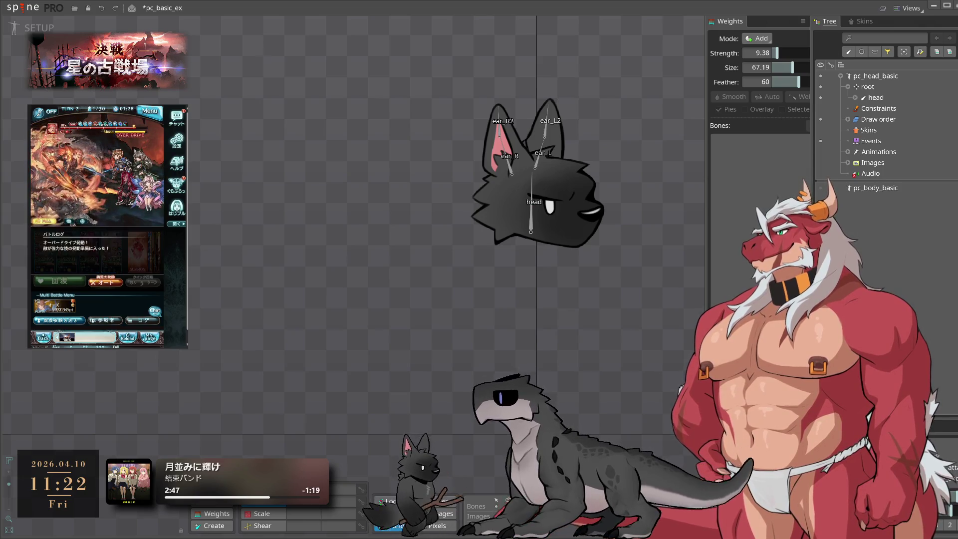
Set the head bone's Translate Y to 0, deselect it, and collapse pc_head_basic.
left_click(530, 185)
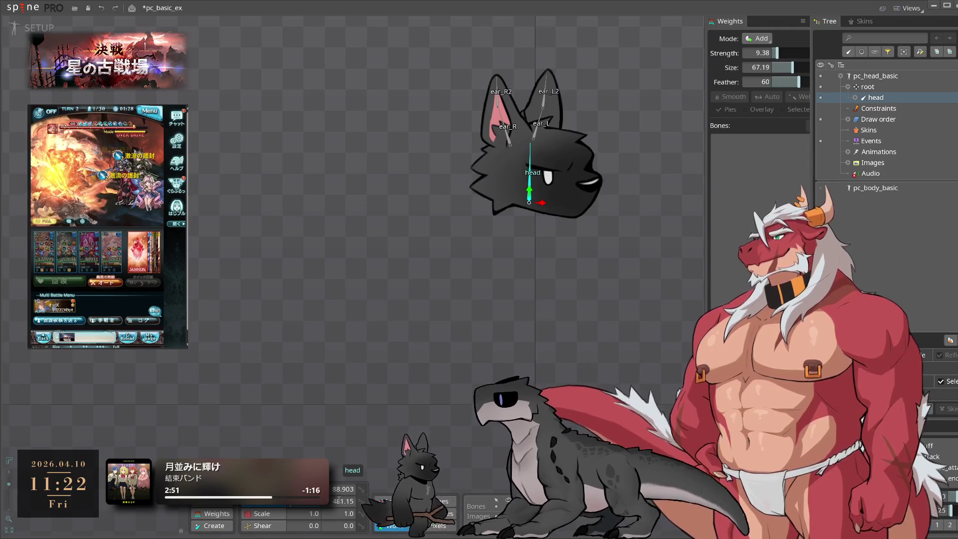
type("0")
key("Return")
left_click(594, 241)
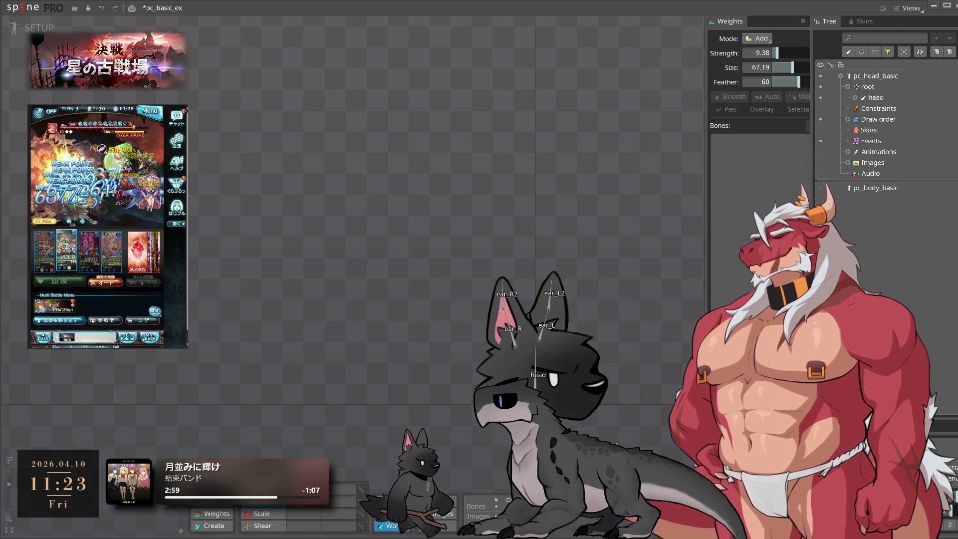
left_click(840, 76)
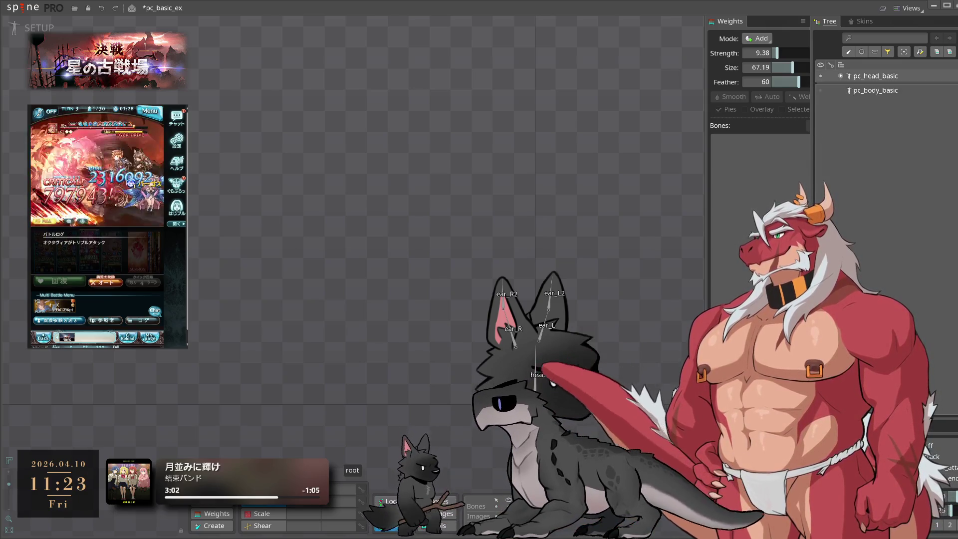
Hide pc_head_basic, show pc_body_basic, and delete the body skeleton's head attachment.
left_click(820, 77)
left_click(820, 90)
left_click(840, 90)
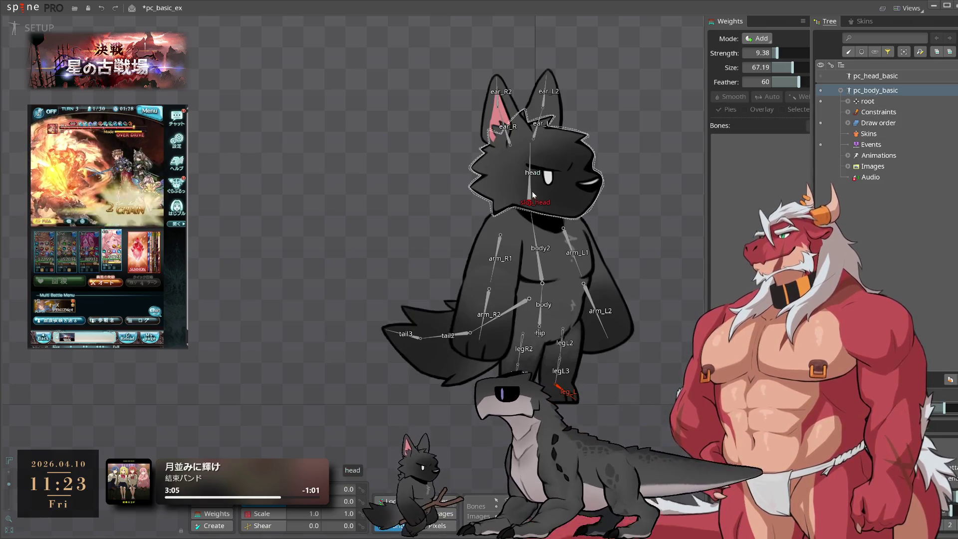
key("Delete")
left_click(611, 364)
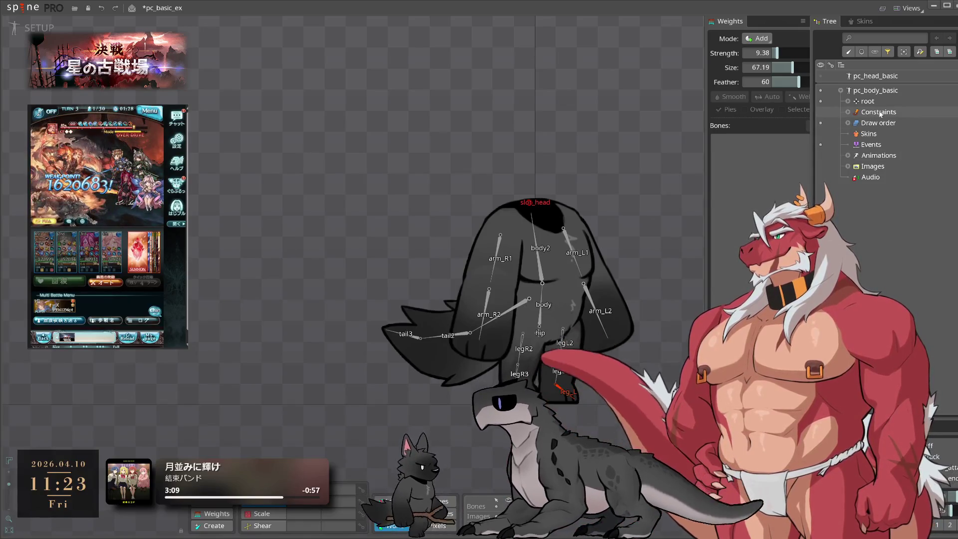
Make pc_head_basic visible again alongside the body and save the project.
left_click(841, 91)
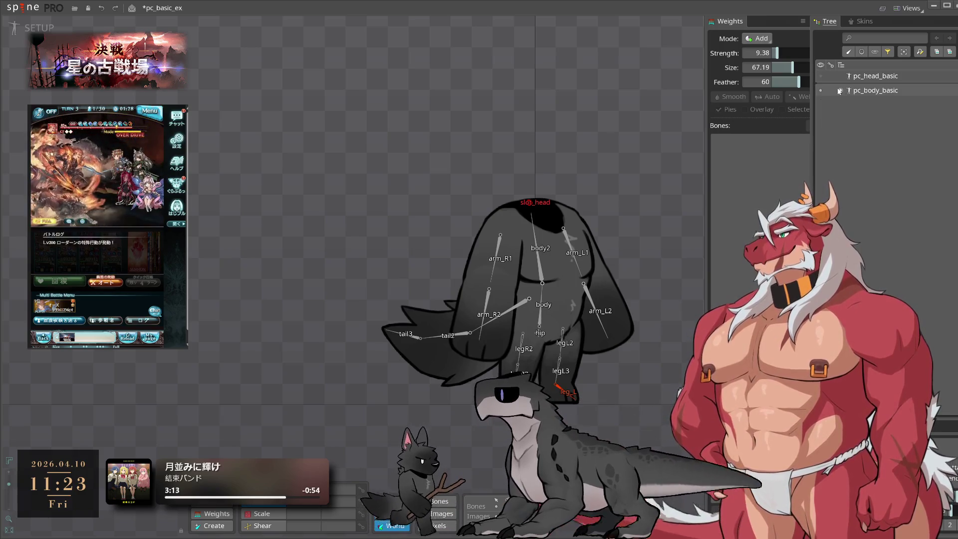
left_click(841, 90)
left_click(820, 76)
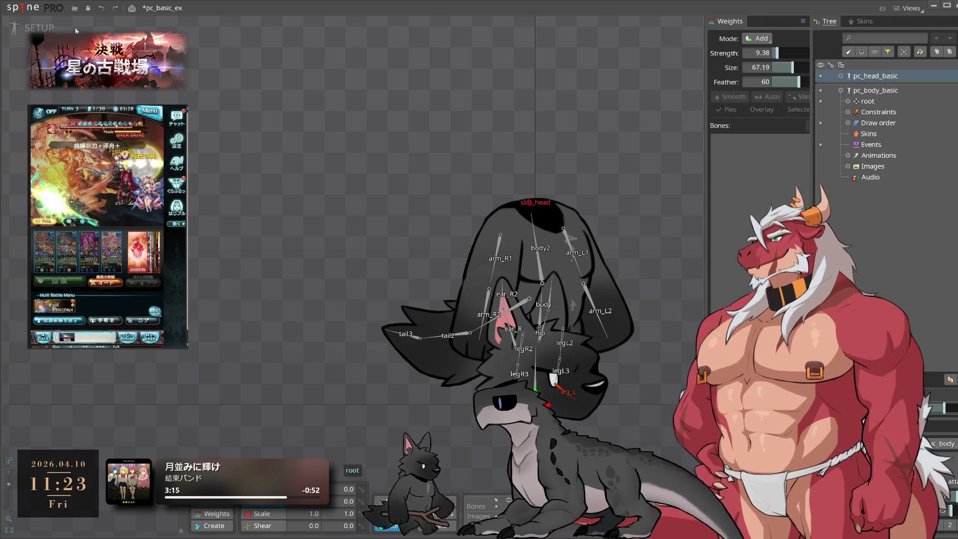
key("ctrl+s")
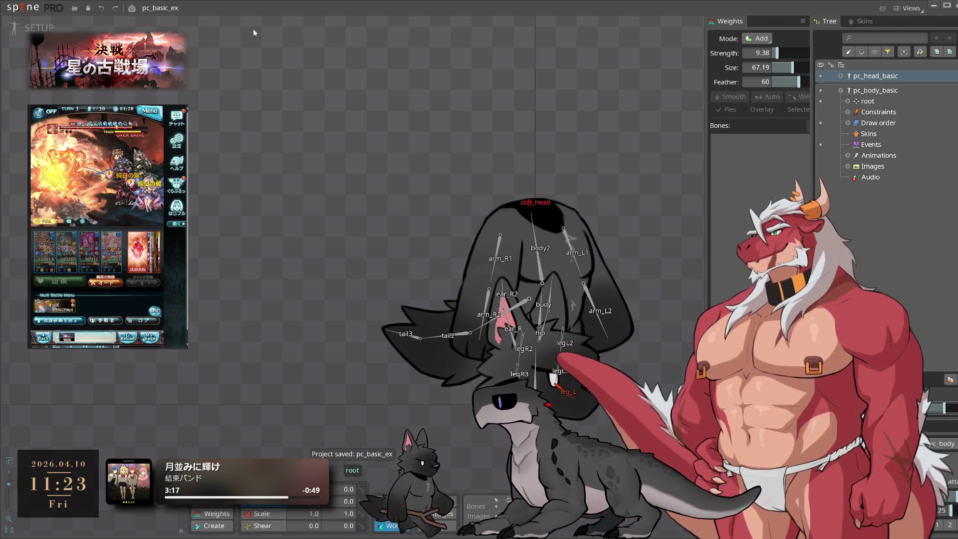
left_click(22, 7)
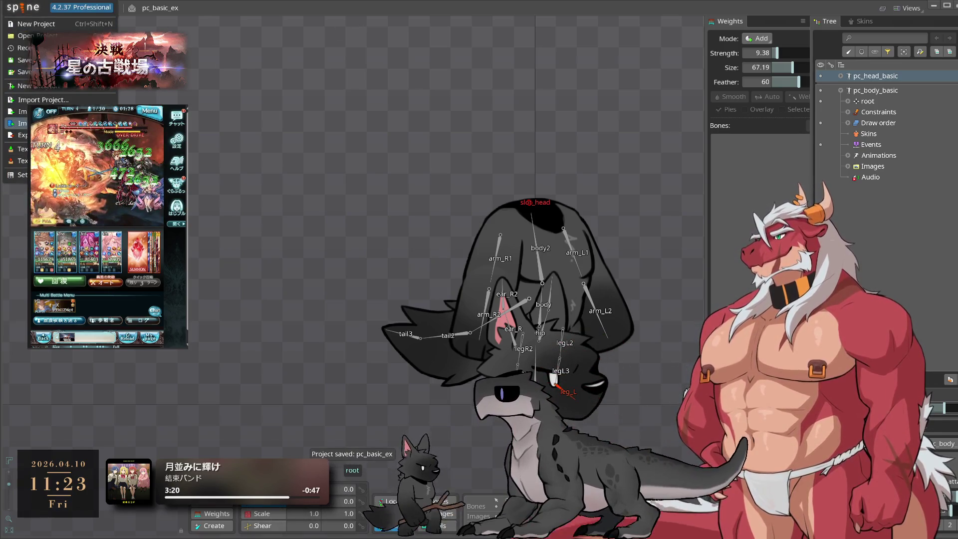
Export pc_basic_ex as JSON to the …/spine/pc/00_export output folder.
left_click(22, 135)
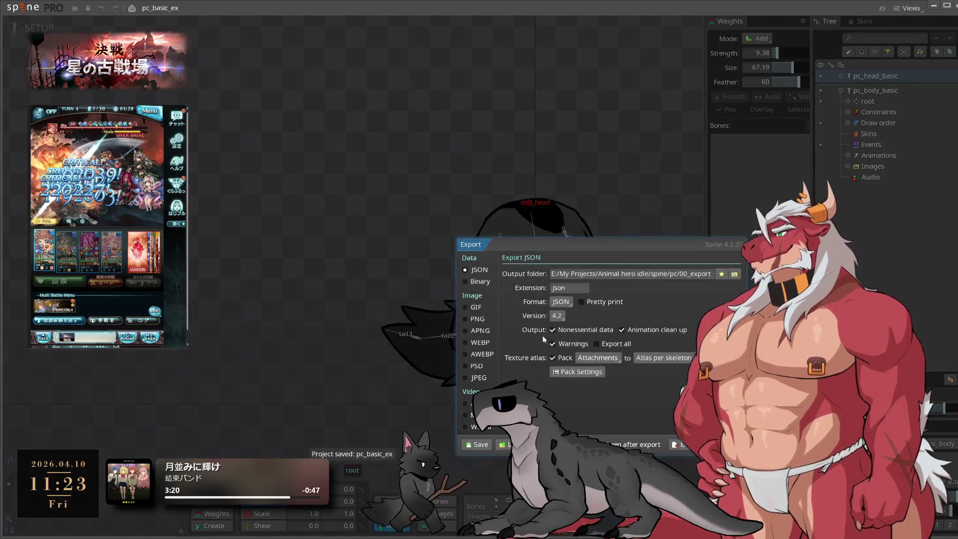
left_click(734, 275)
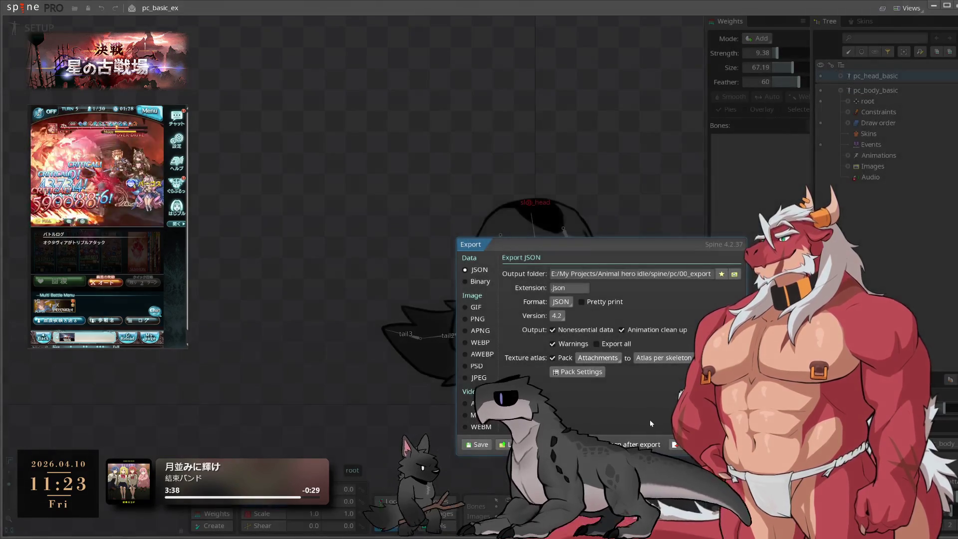
key("Return")
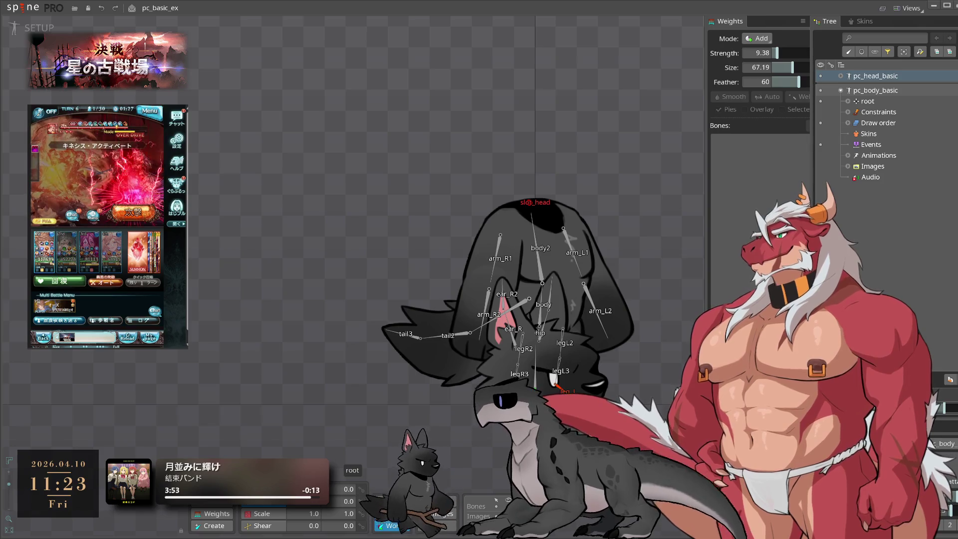
left_click(820, 76)
left_click(820, 76)
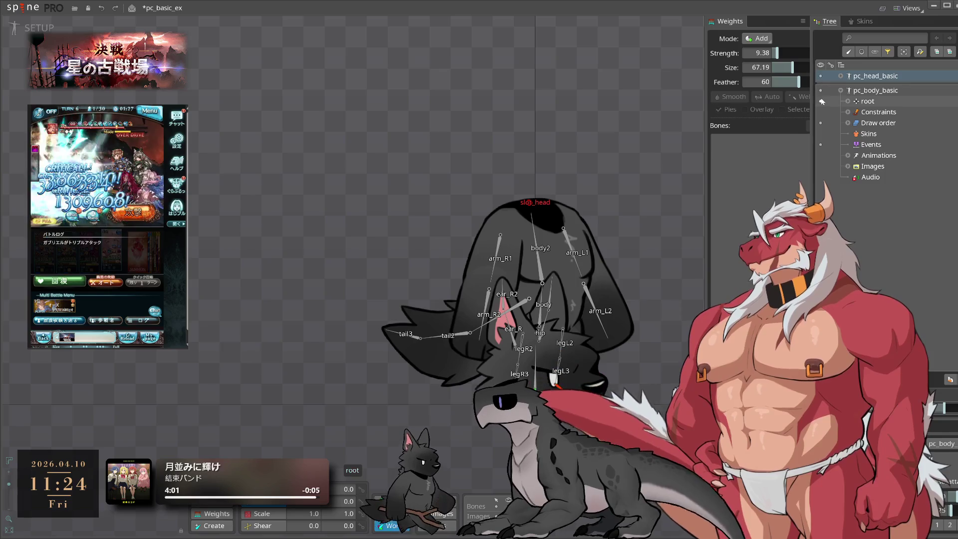
left_click(841, 91)
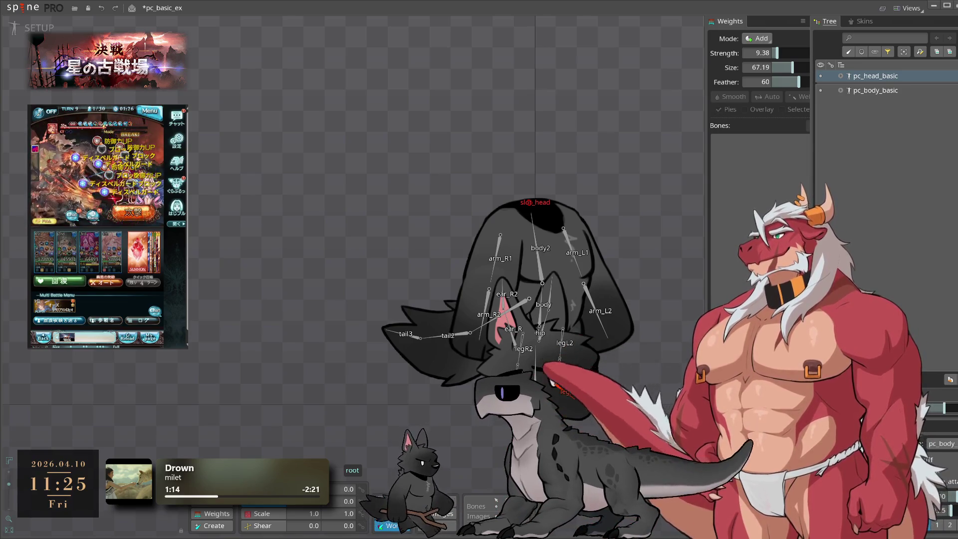
Save pc_basic_ex, open pc_wild_ex from Recent, and play w_idle in Animate mode.
key("ctrl+s")
left_click(17, 8)
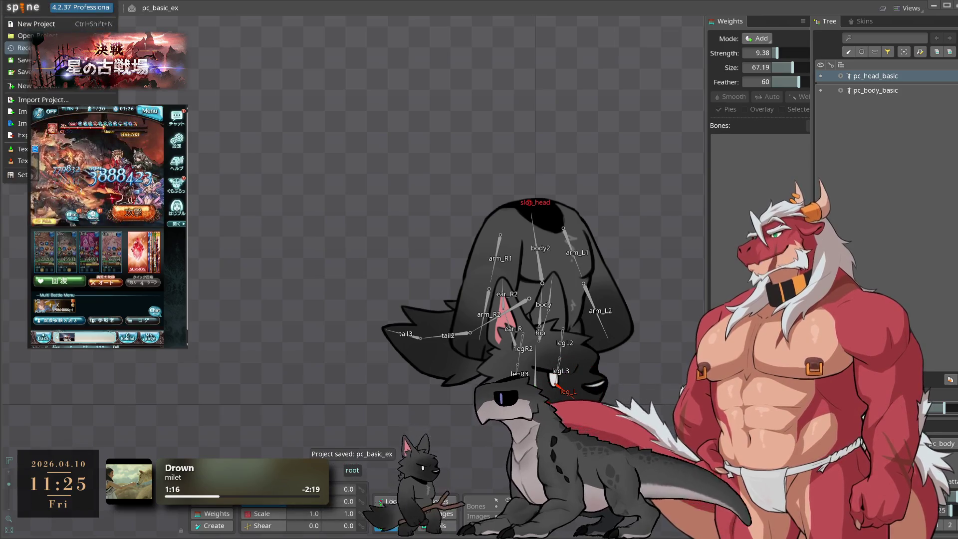
mouse_move(23, 47)
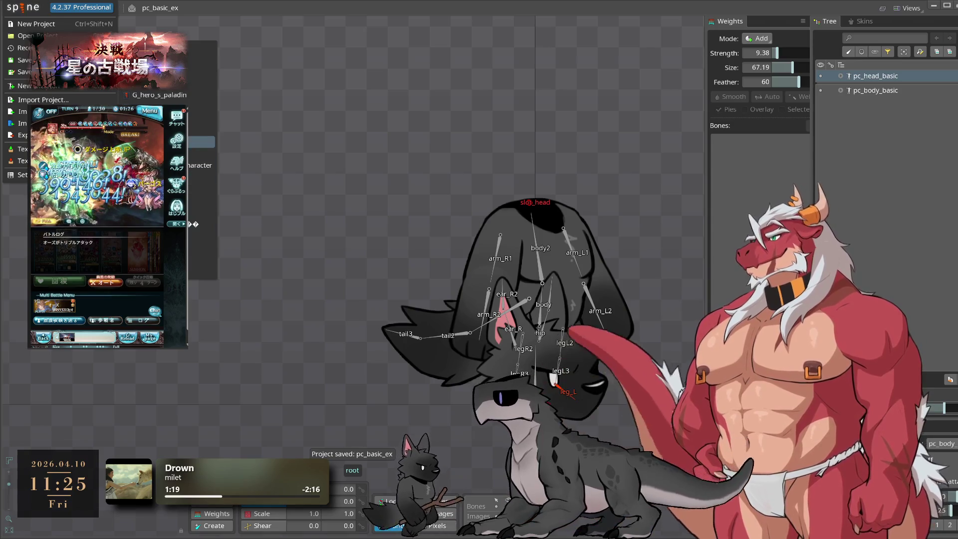
left_click(202, 142)
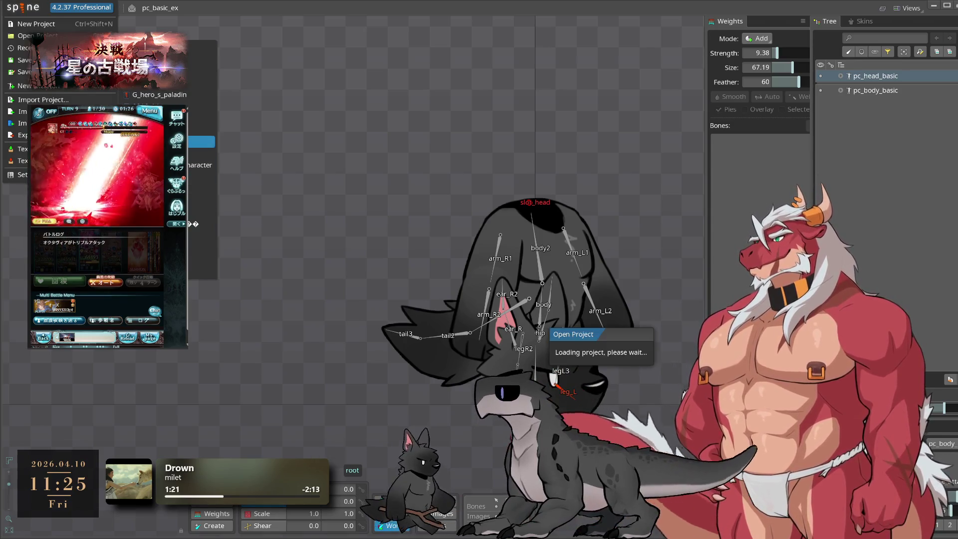
key("Tab")
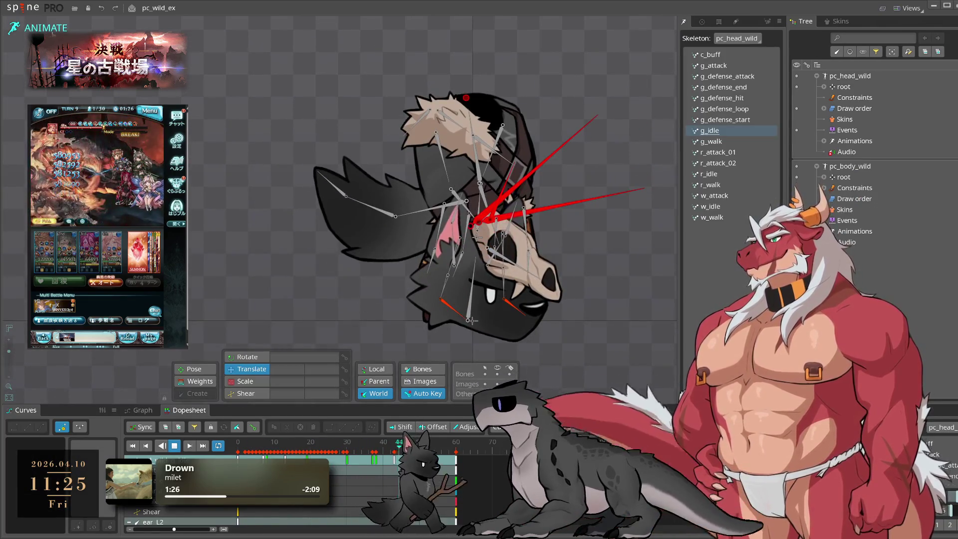
left_click(727, 207)
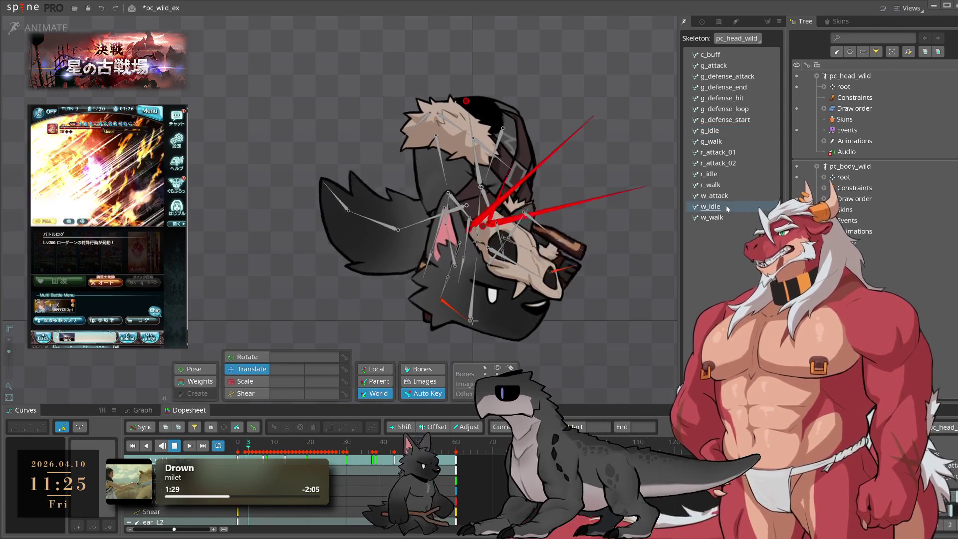
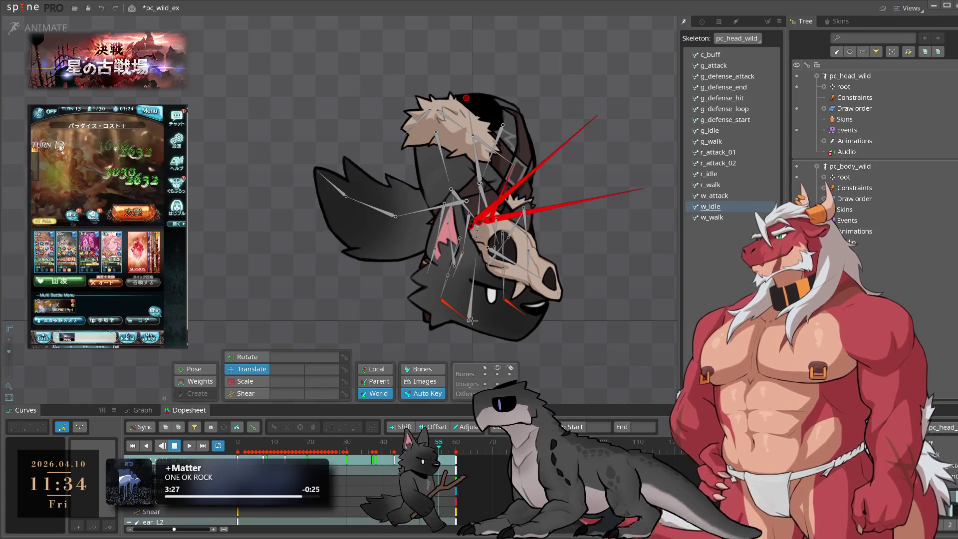
Save the pc_wild_ex Spine project with Ctrl+S, then minimize the Spine editor window.
key("ctrl+s")
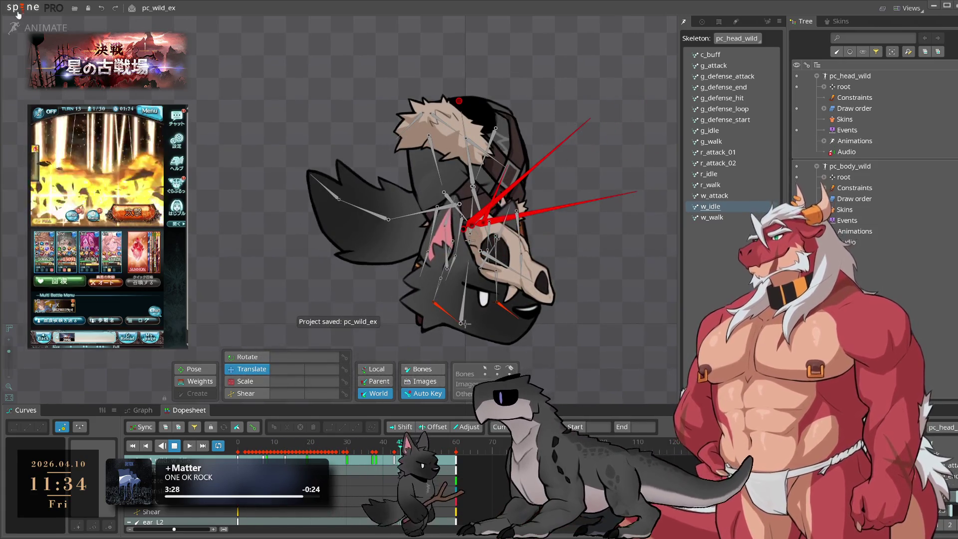
left_click(17, 12)
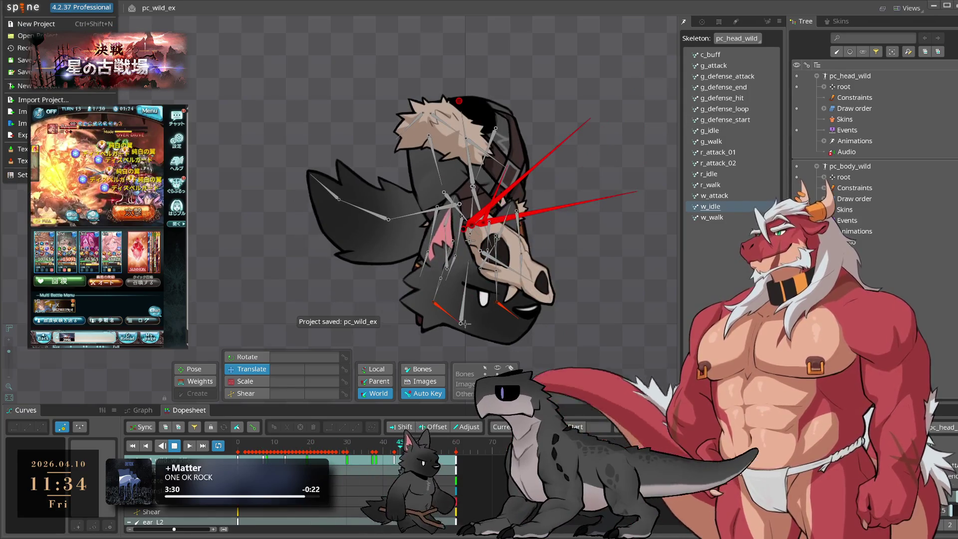
mouse_move(22, 48)
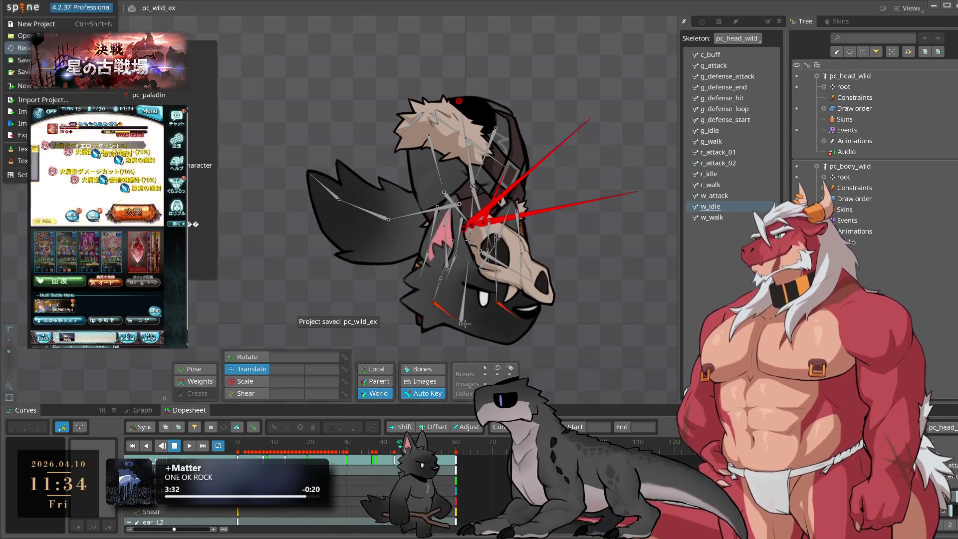
key("Escape")
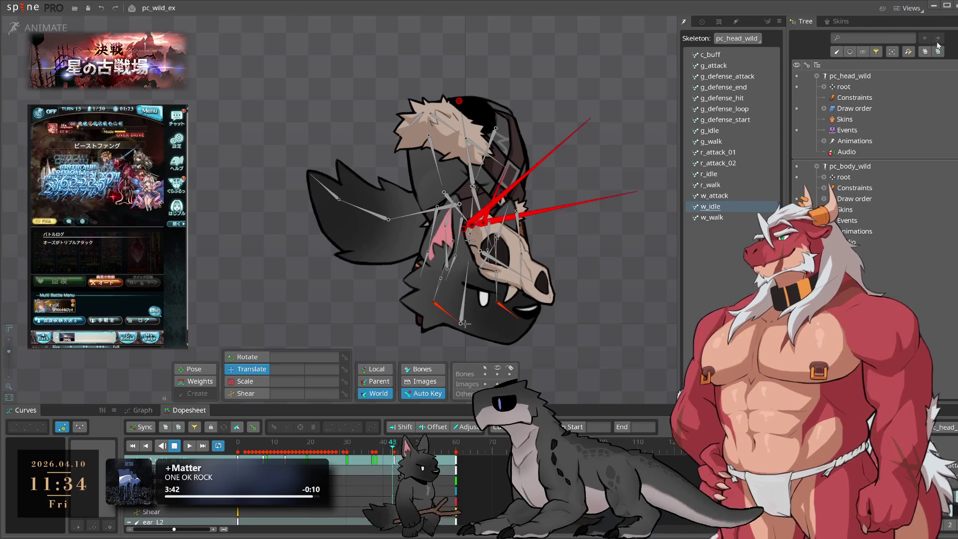
left_click(934, 6)
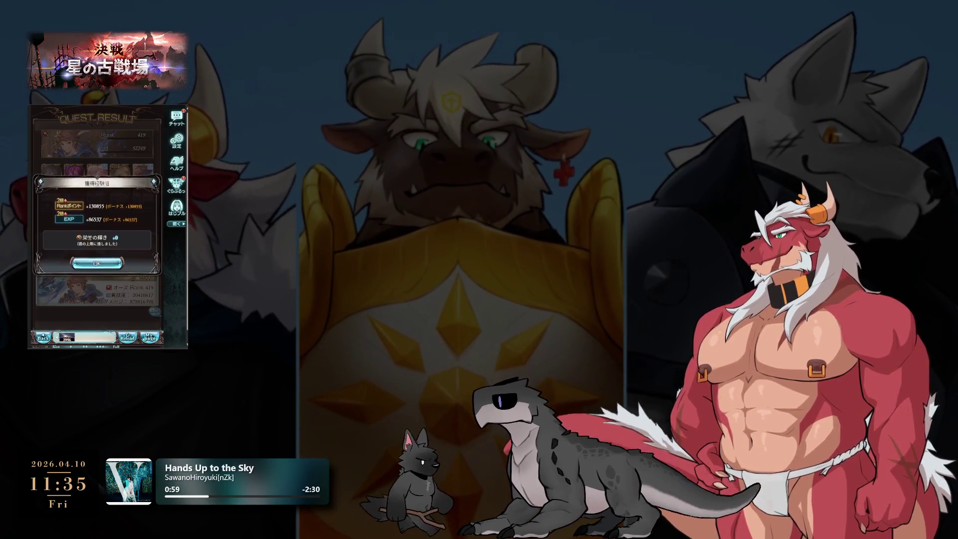
Leave the Granblue Fantasy battle result screen for the next quest.
left_click(118, 287)
Confirm the support summon to start the next battle, then switch to the Photoshop UI-icons document.
left_click(122, 312)
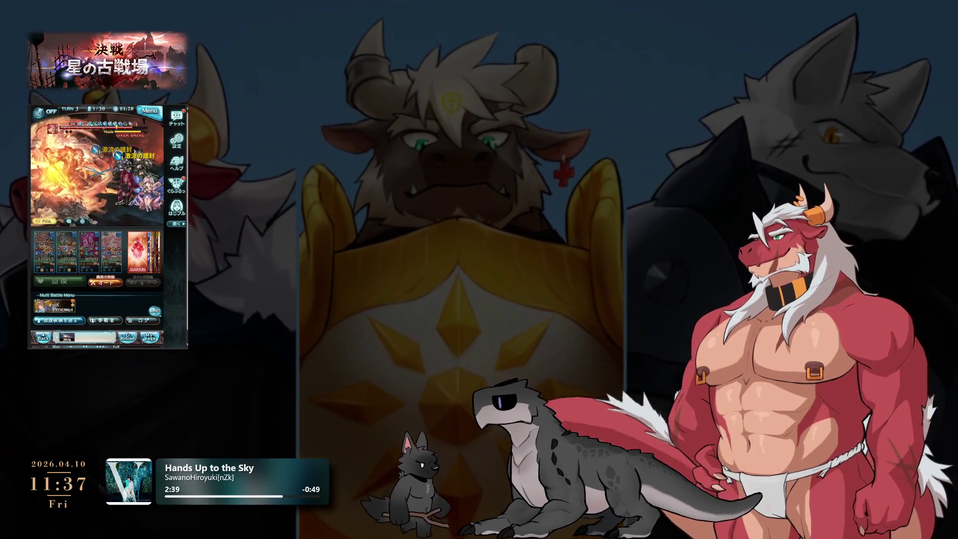
key("alt+Tab")
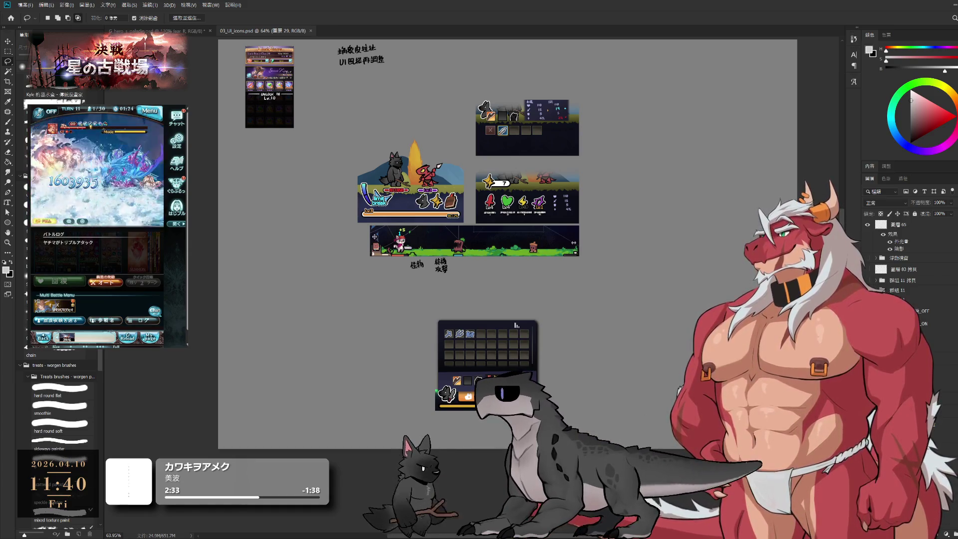
scroll(490, 428, "up", 5)
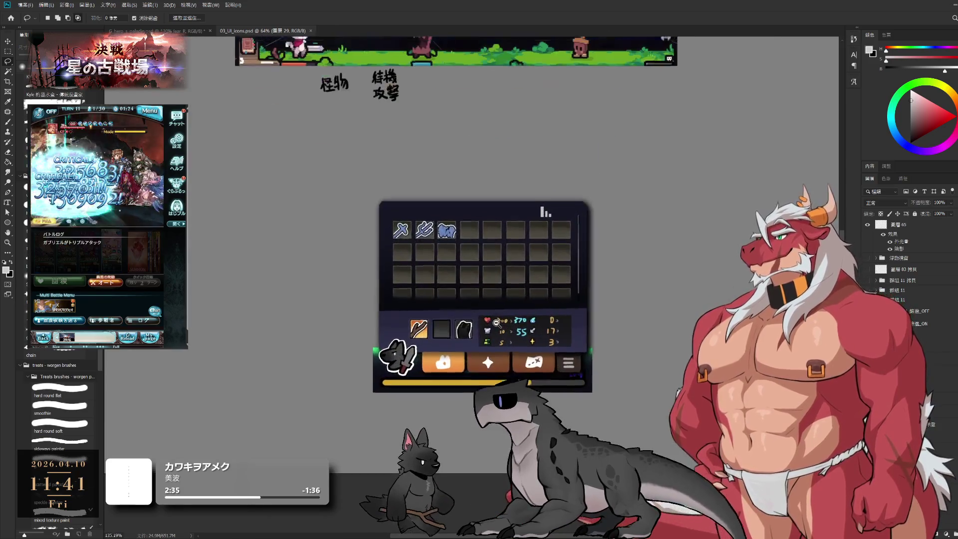
scroll(496, 323, "up", 3)
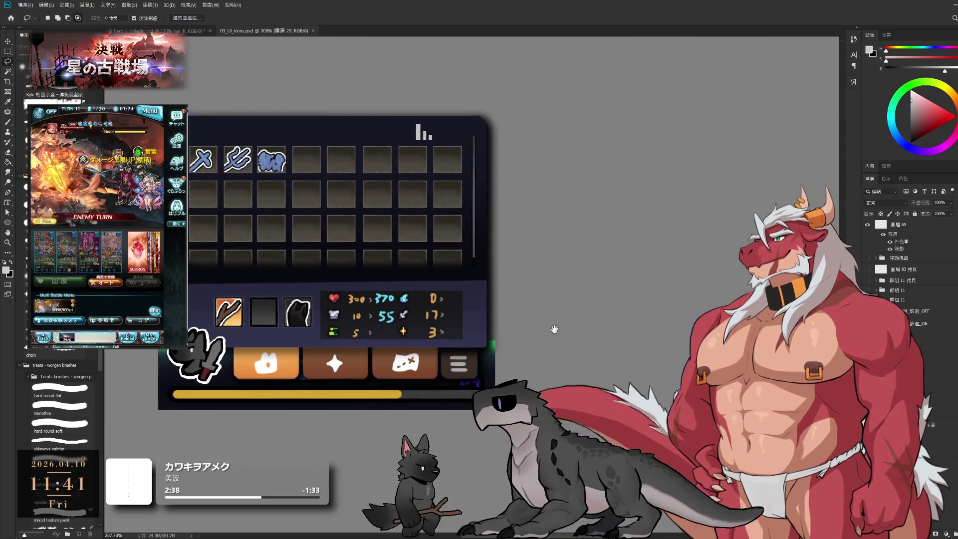
mouse_move(566, 325)
left_mouse_down()
mouse_move(614, 328)
mouse_move(631, 312)
mouse_move(640, 324)
left_mouse_up()
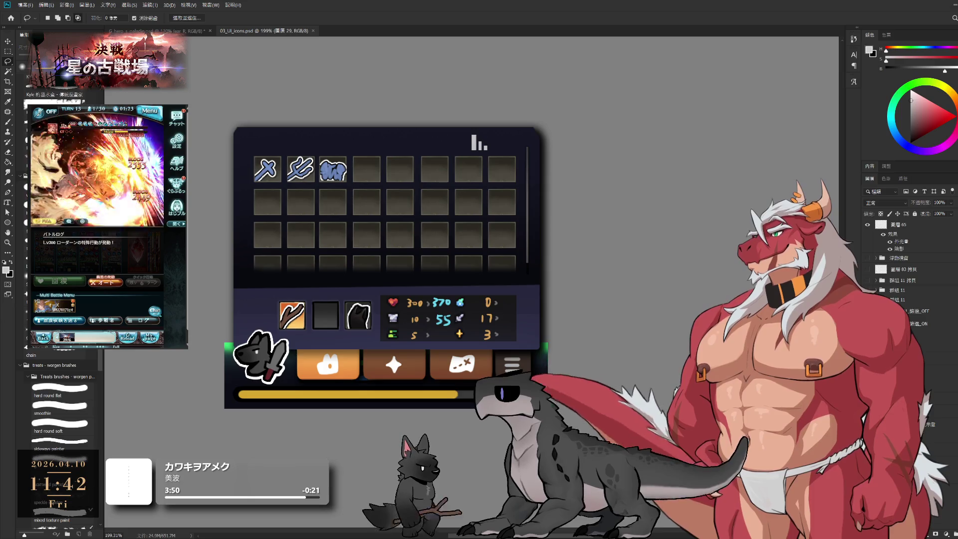
mouse_move(517, 232)
left_mouse_down()
mouse_move(574, 251)
mouse_move(542, 281)
left_mouse_up()
scroll(573, 252, "down", 2)
scroll(542, 281, "up", 1)
scroll(528, 285, "down", 2)
scroll(511, 292, "up", 4)
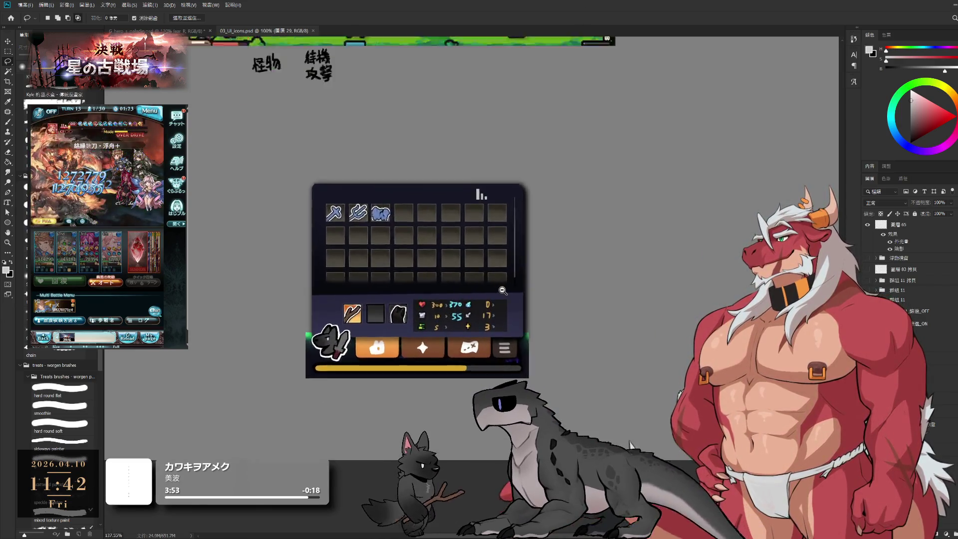
scroll(902, 259, "up", 2)
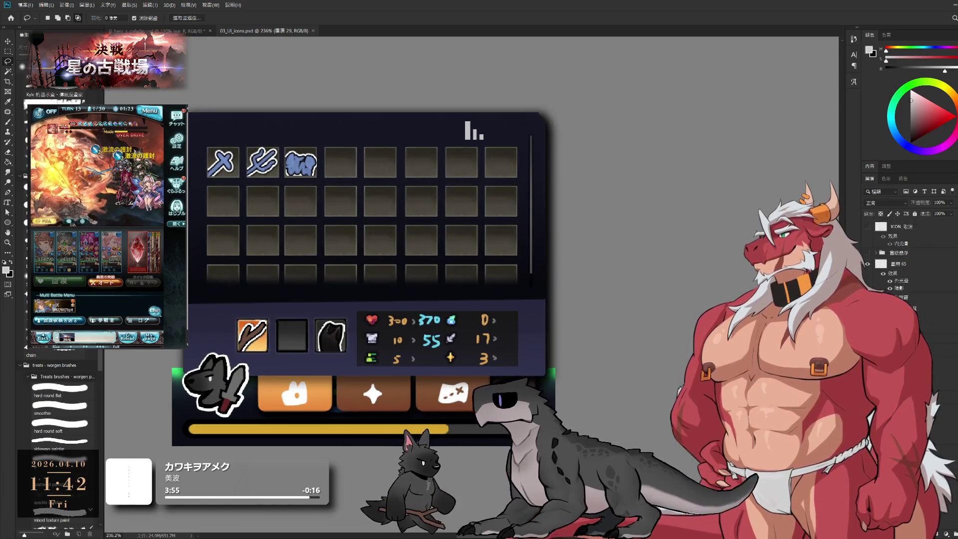
scroll(727, 271, "down", 3)
scroll(598, 289, "up", 5)
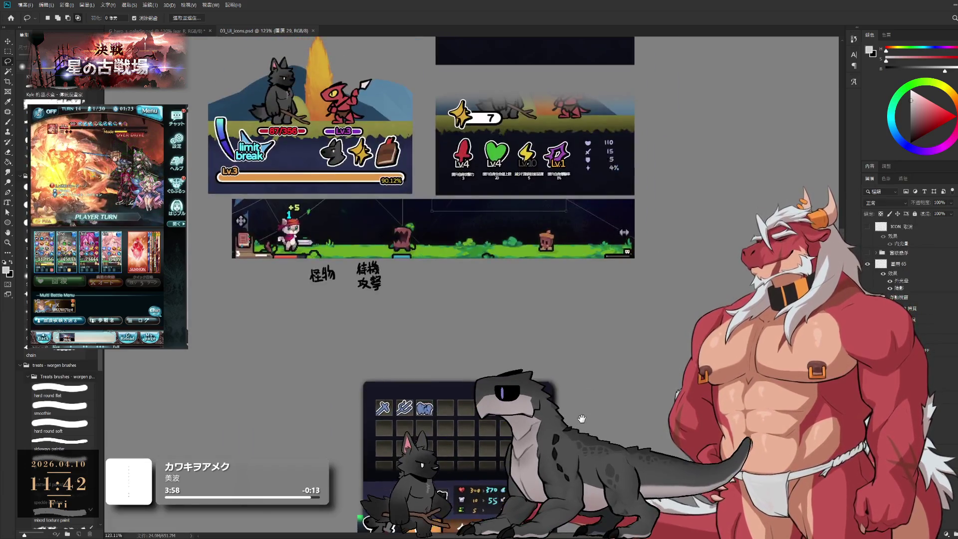
scroll(478, 312, "down", 3)
Delete the bottom battle-strip mockup layer.
left_click(477, 309, "ctrl")
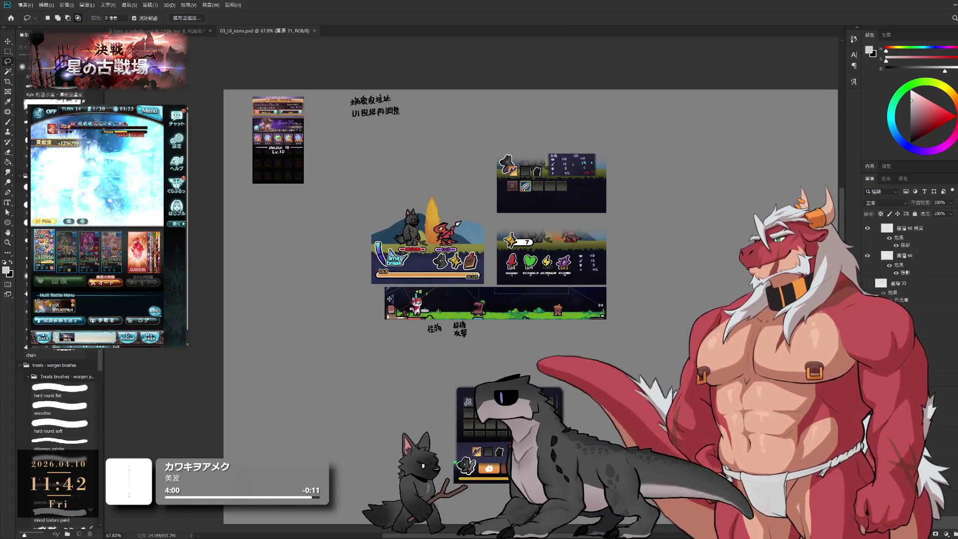
key("Delete")
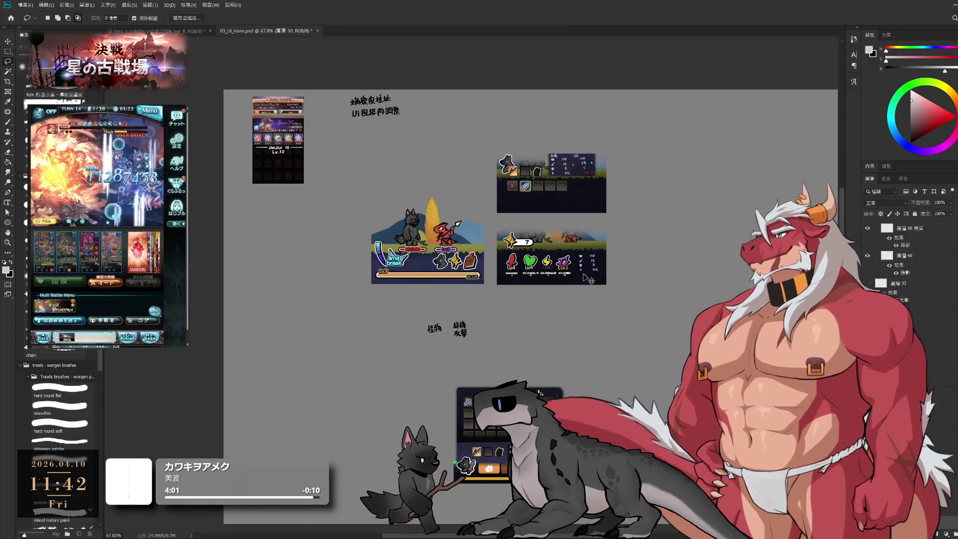
scroll(904, 240, "down", 5)
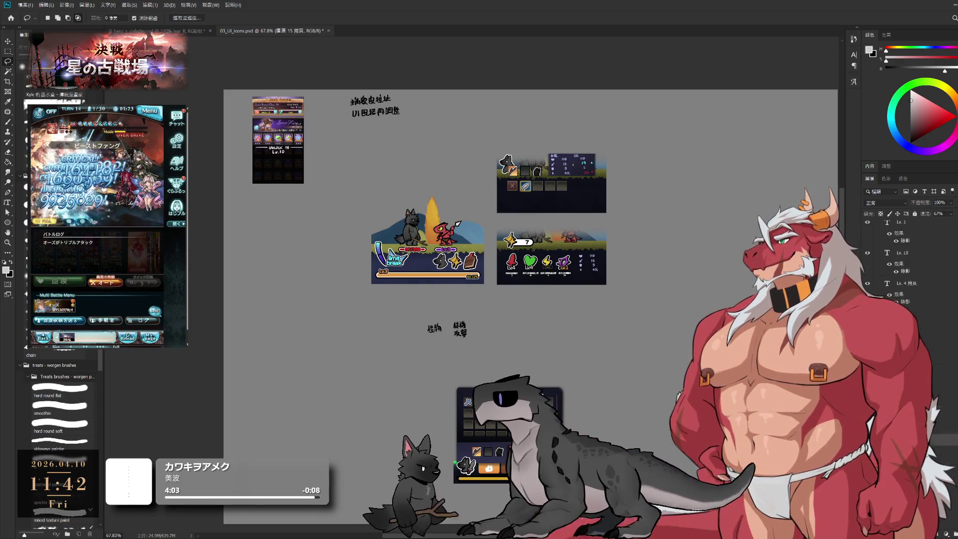
Inside group 群組 9, hide the stats panel mockup and locate the limit break layer.
left_click(898, 322)
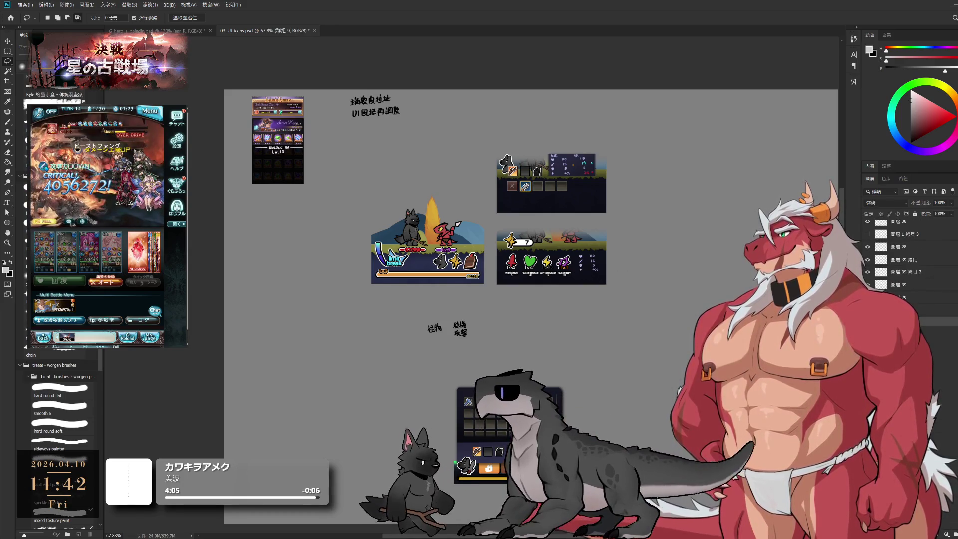
left_click(867, 322)
left_click(898, 334)
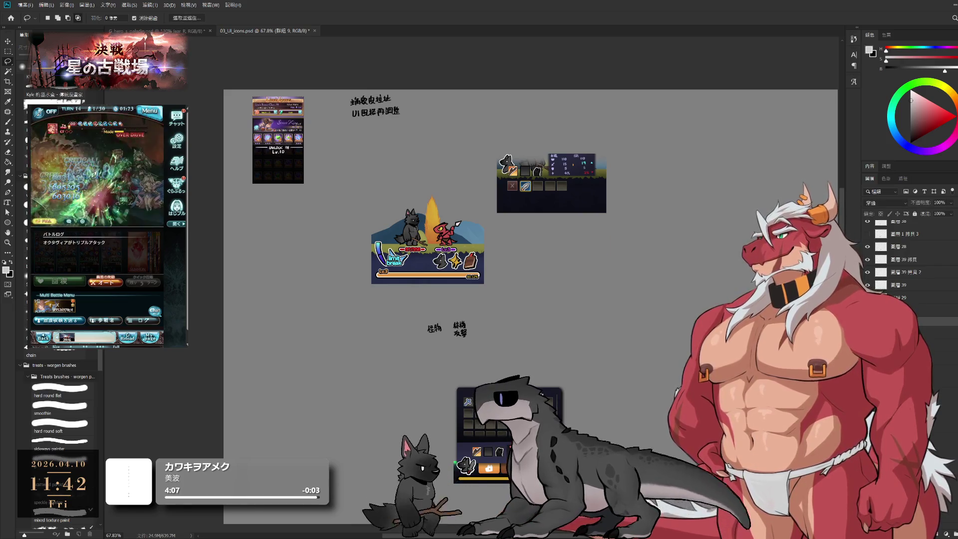
left_click(867, 322)
left_click(867, 321)
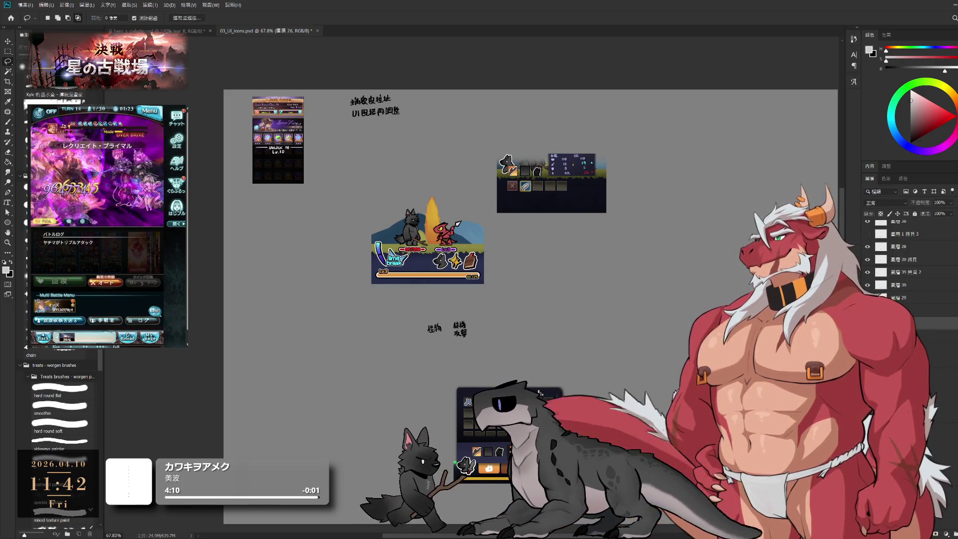
left_click(898, 334)
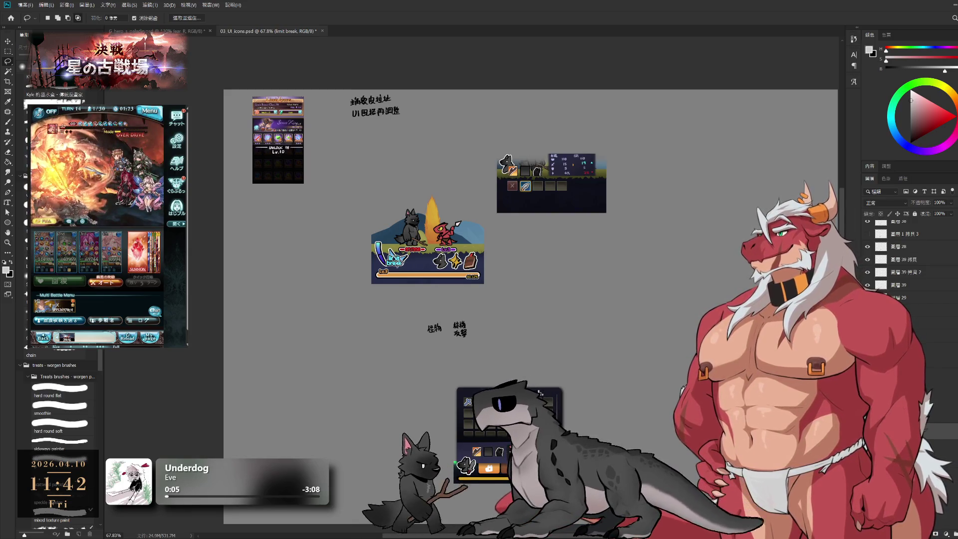
left_click(503, 285, "ctrl")
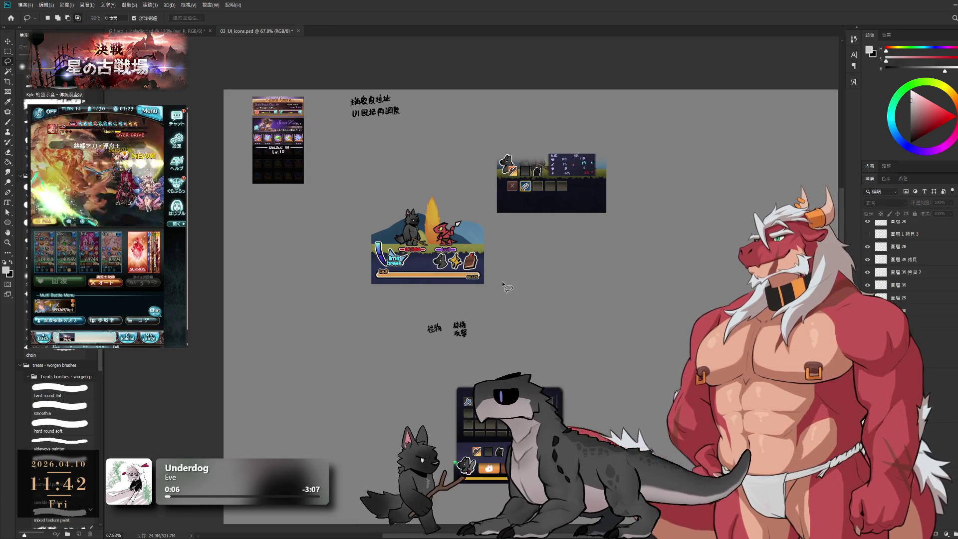
Delete the battle-scene ground, cat icon, handwritten notes and PLAY TIME timeline layers.
left_click(429, 268, "ctrl")
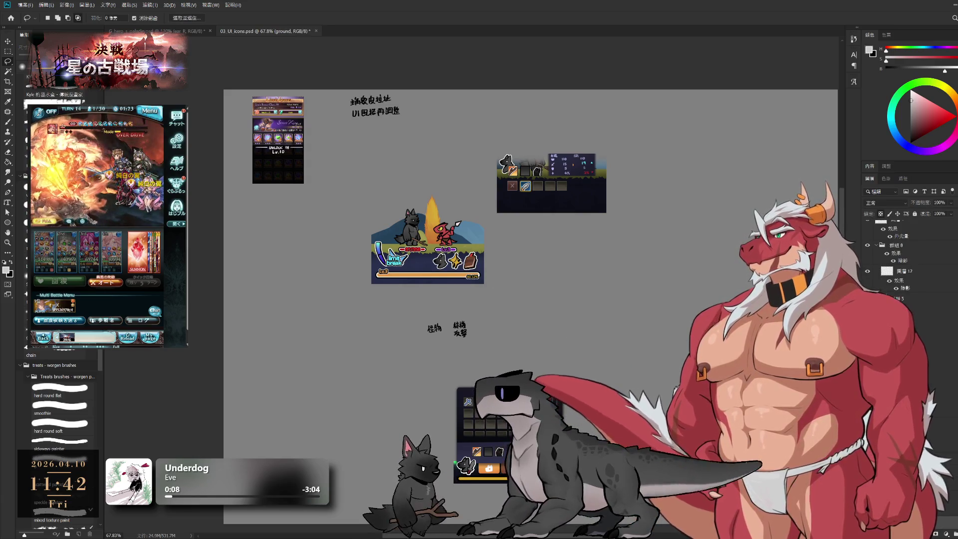
key("Delete")
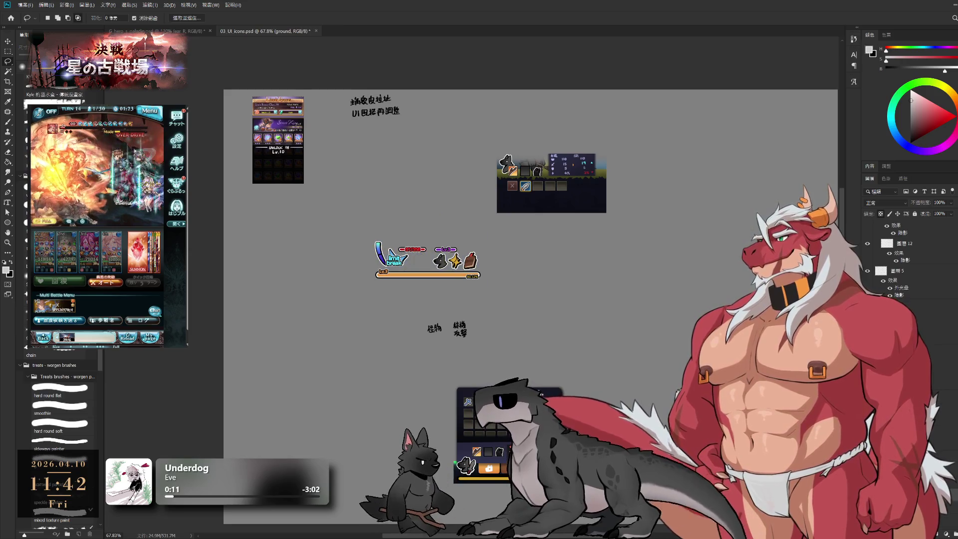
key("ctrl+z")
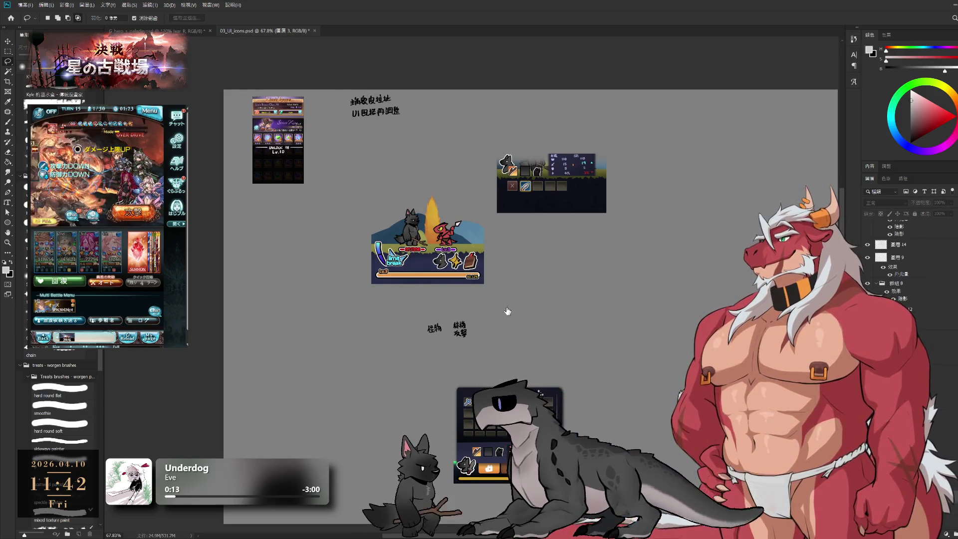
key("ctrl+shift+z")
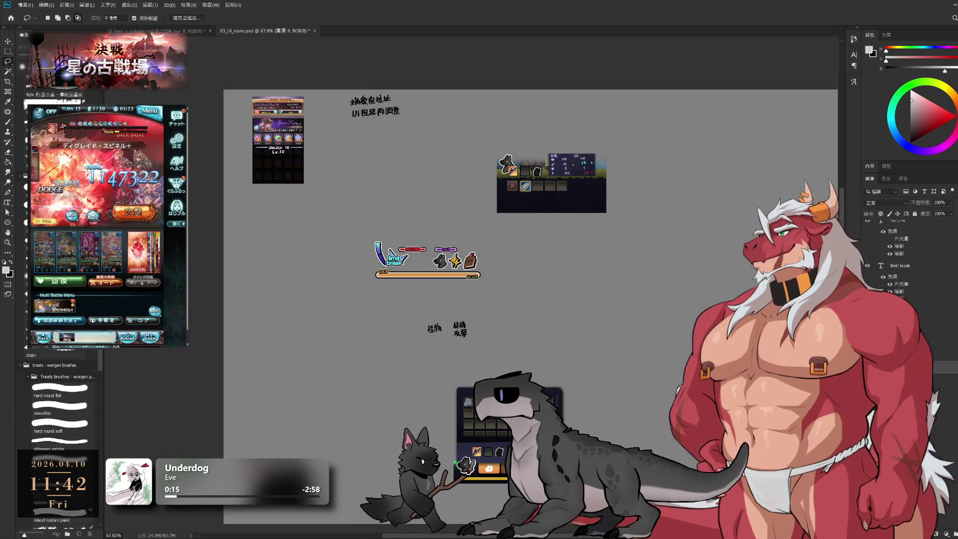
key("ctrl+shift+z")
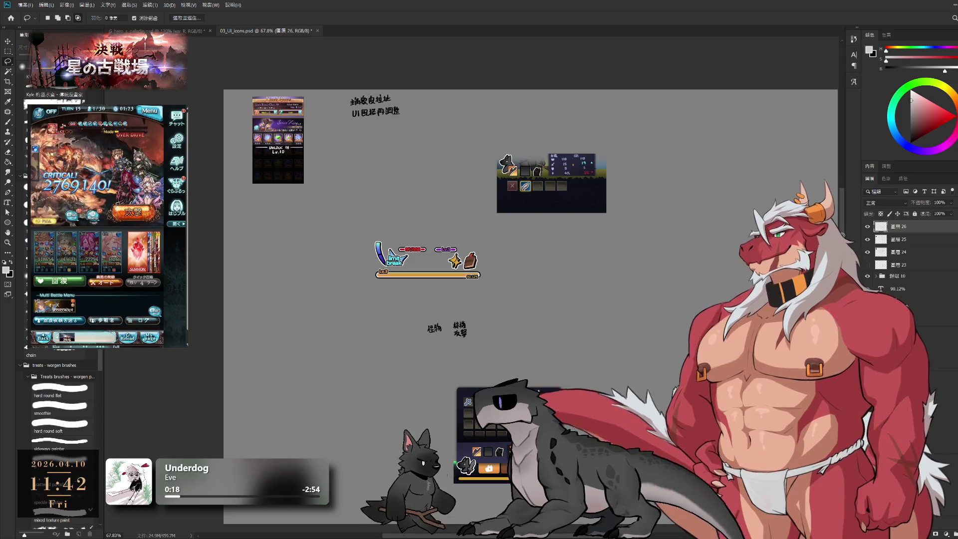
key("ctrl+shift+z")
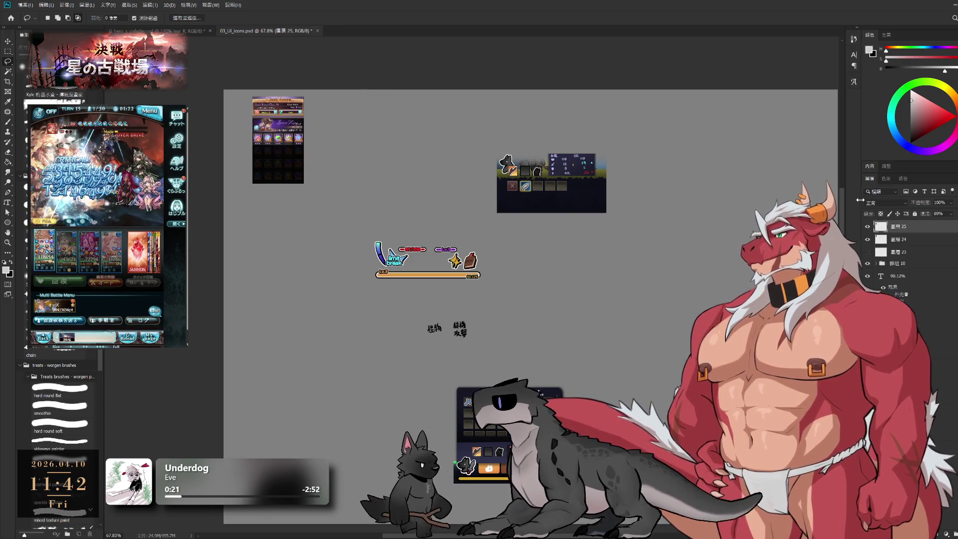
key("ctrl+shift+z")
key("ctrl+shift+z")
key("ctrl+shift+z")
key("ctrl+shift+z")
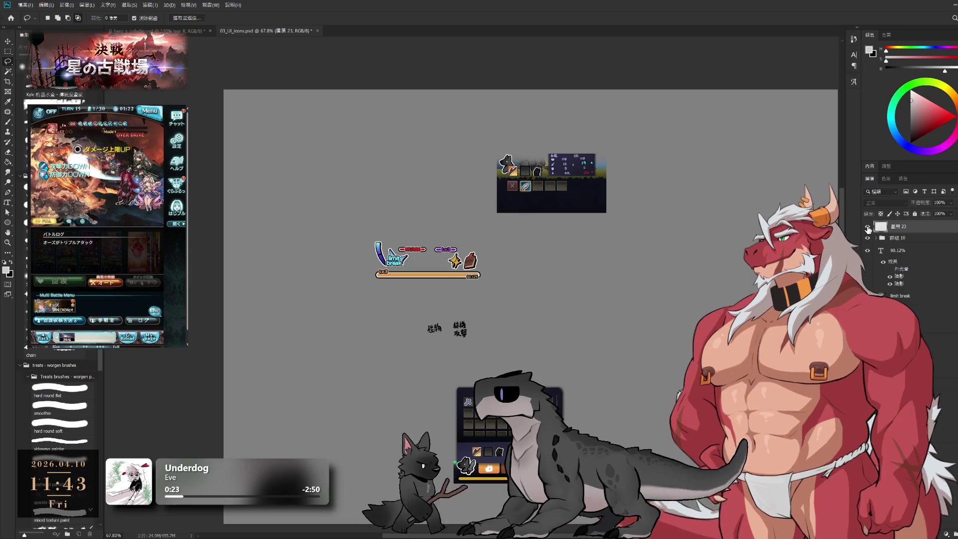
key("ctrl+z")
key("ctrl+z")
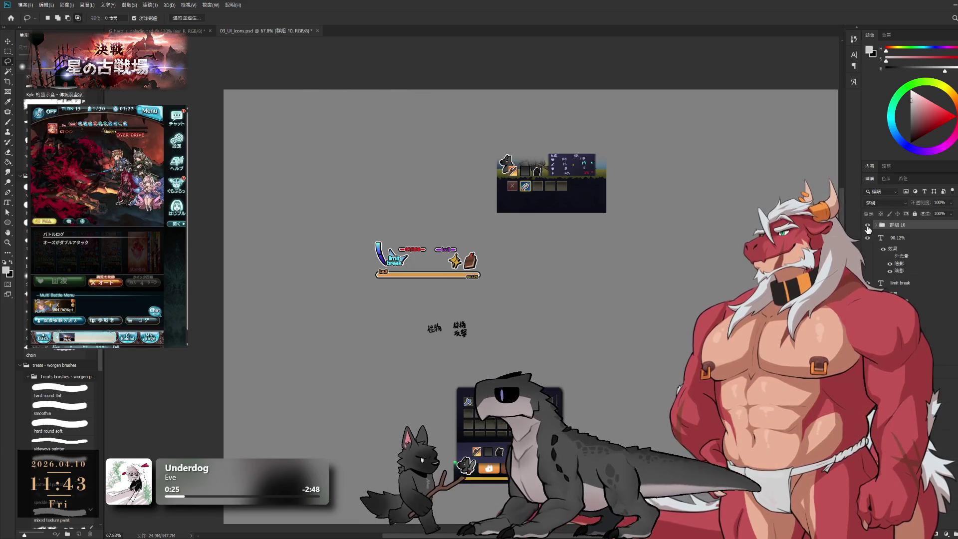
key("ctrl+z")
key("ctrl+shift+z")
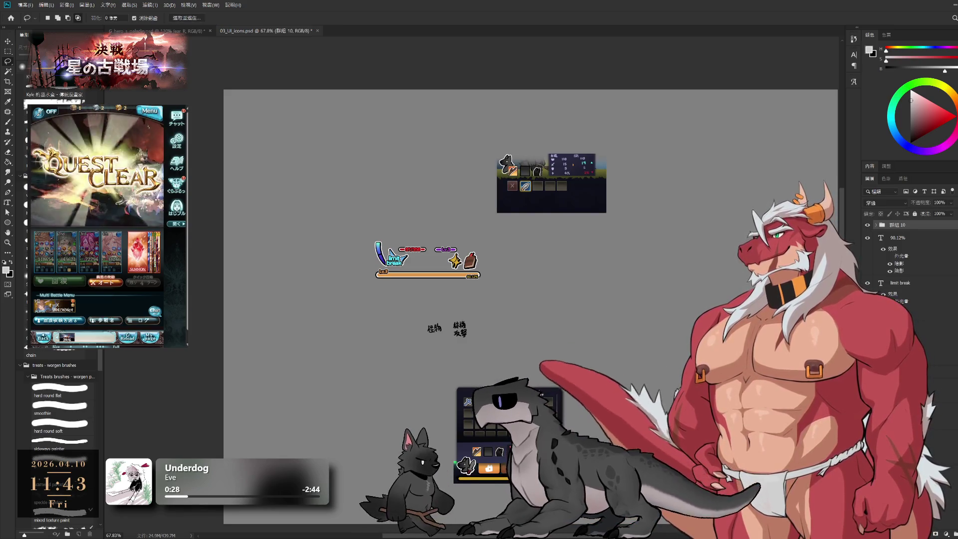
left_click(106, 275)
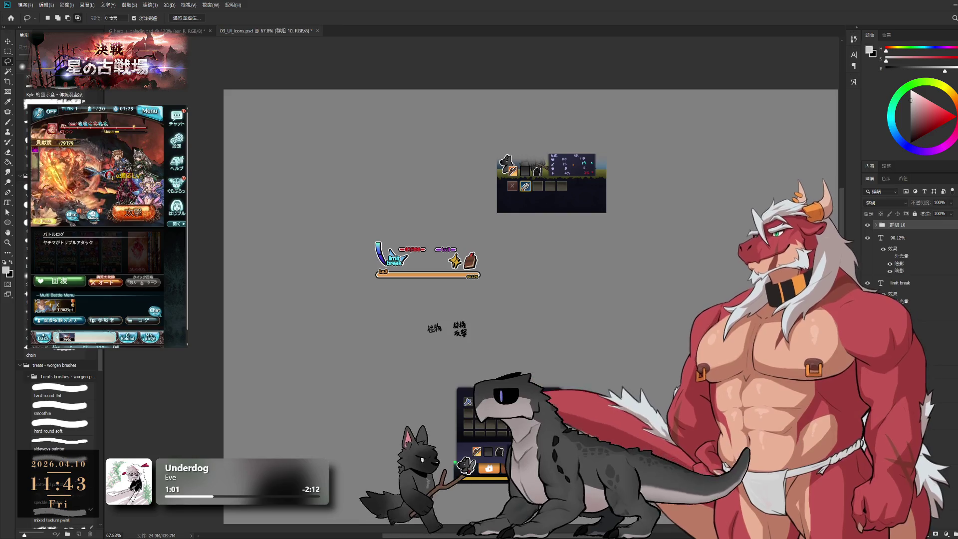
Delete the orange, red and purple bars, limit break text, and Lv.3 and 90.12% labels.
scroll(551, 316, "up", 2)
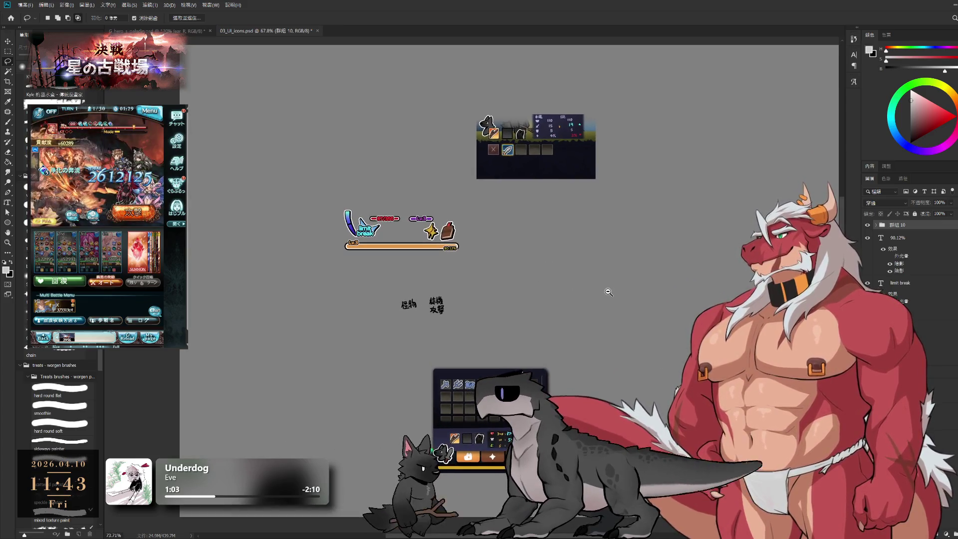
left_click(424, 251, "ctrl")
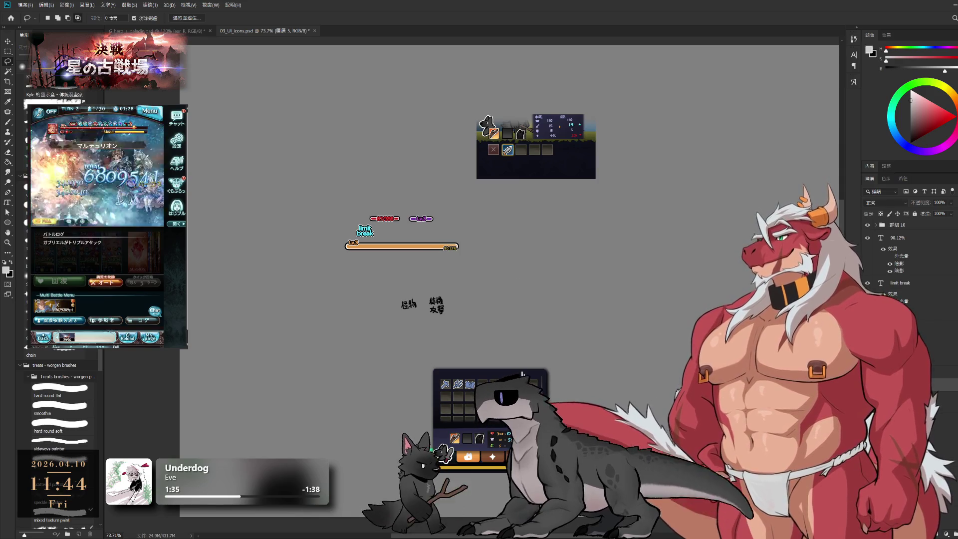
key("Delete")
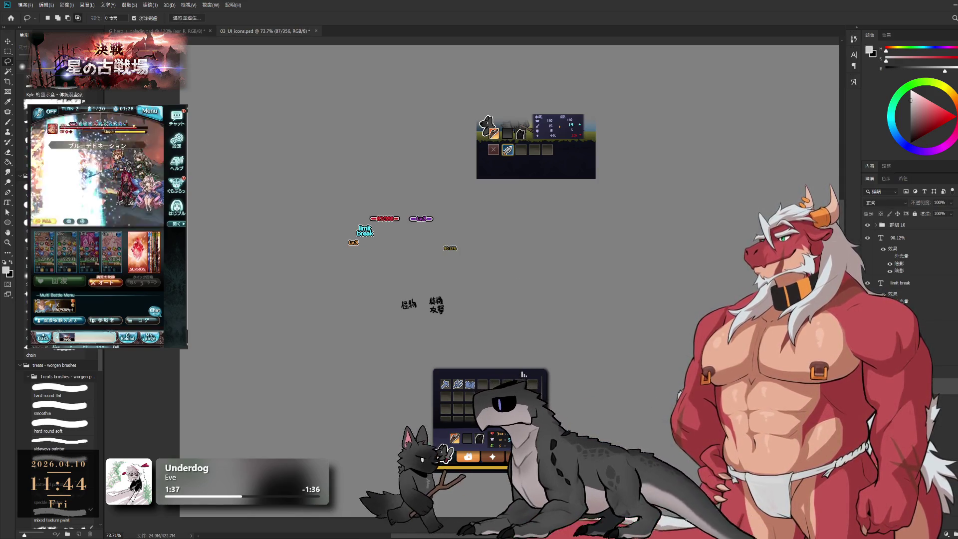
scroll(341, 197, "up", 3)
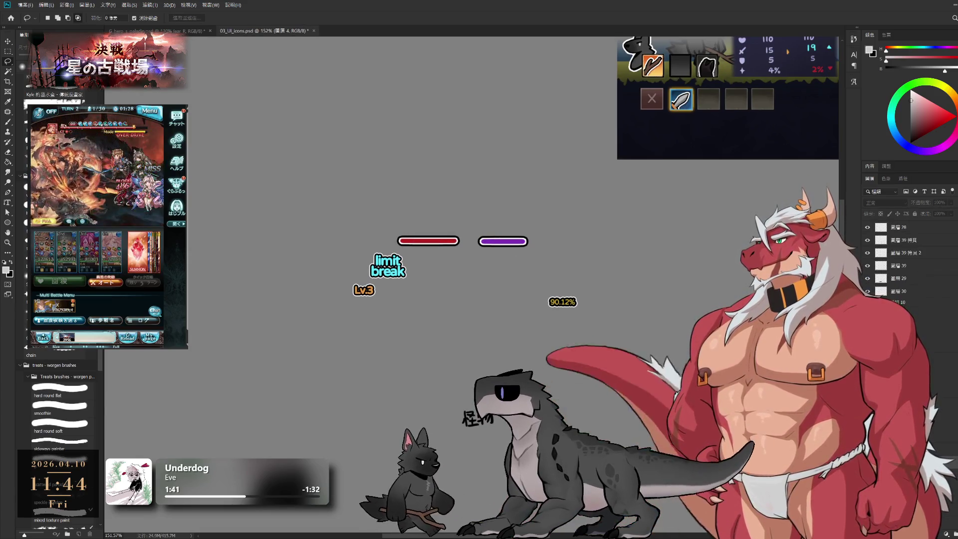
key("Delete")
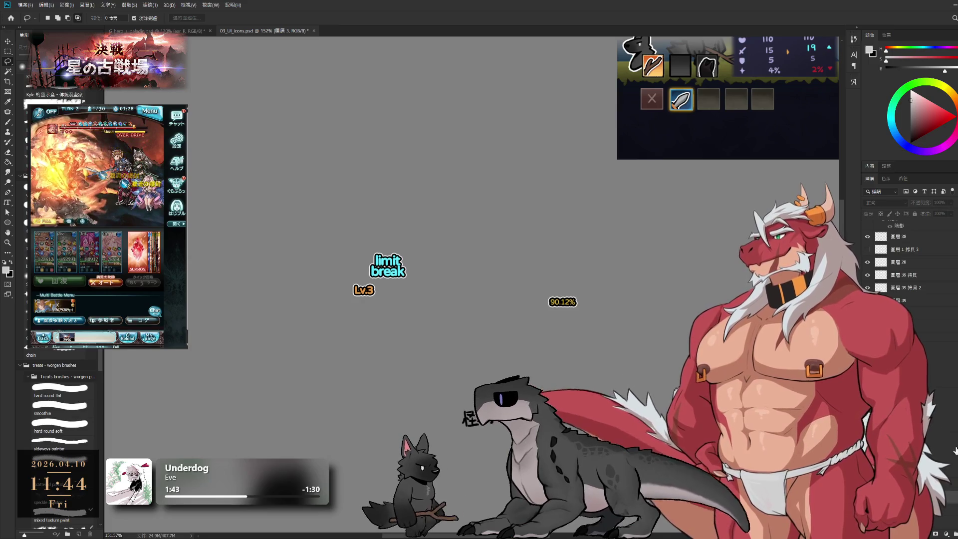
key("Delete")
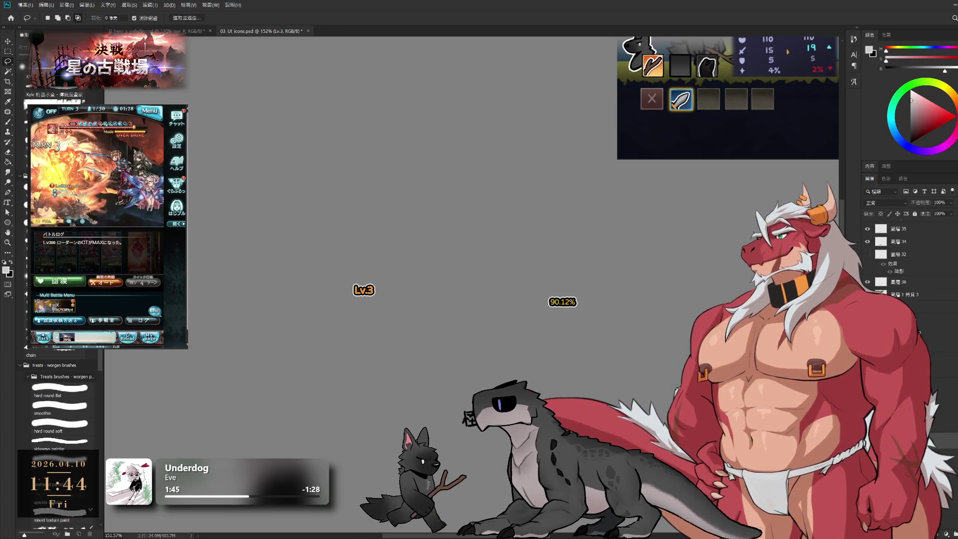
key("Delete")
key("Delete")
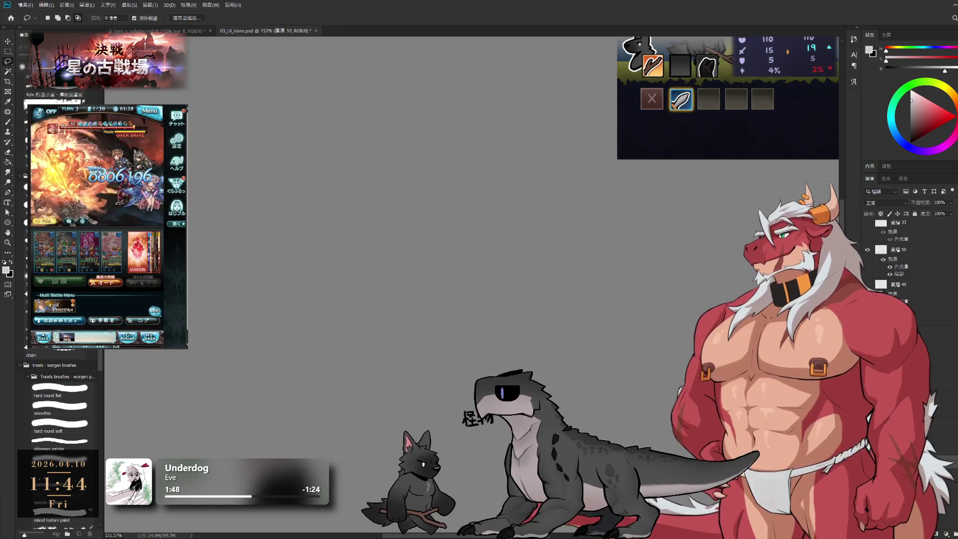
key("Delete")
key("ctrl+0")
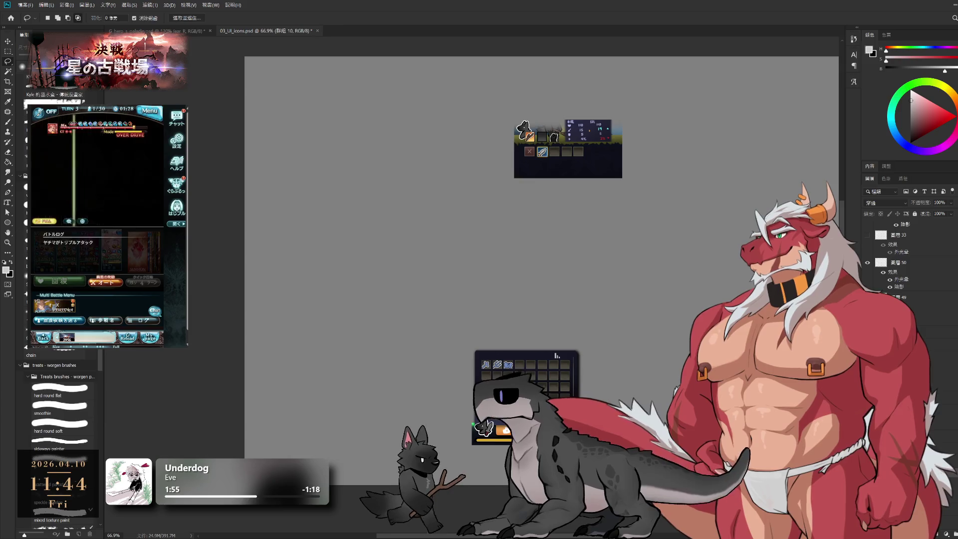
key("ctrl+t")
left_click_drag(568, 165, 309, 113)
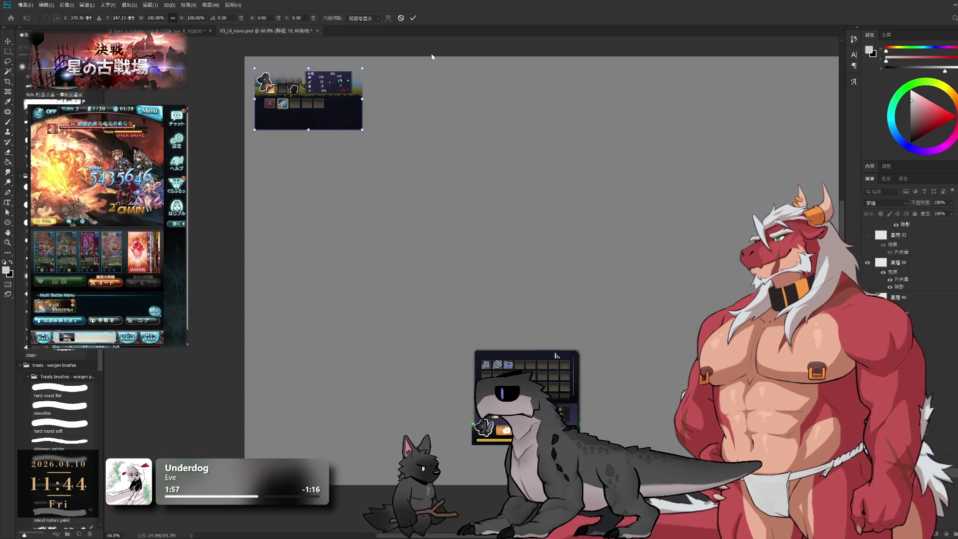
left_click(413, 18)
key("l")
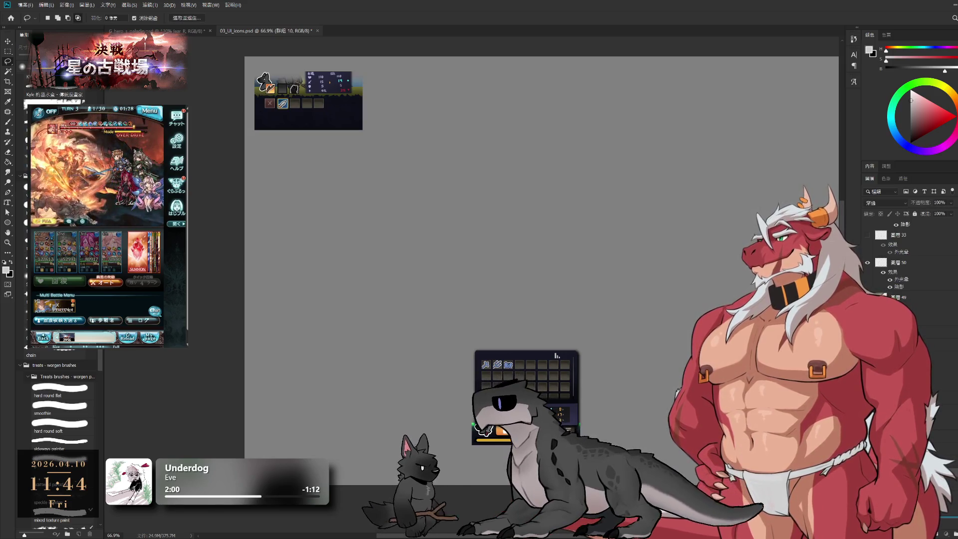
mouse_move(498, 249)
left_mouse_down()
mouse_move(429, 254)
mouse_move(504, 271)
left_mouse_up()
key("ctrl+z")
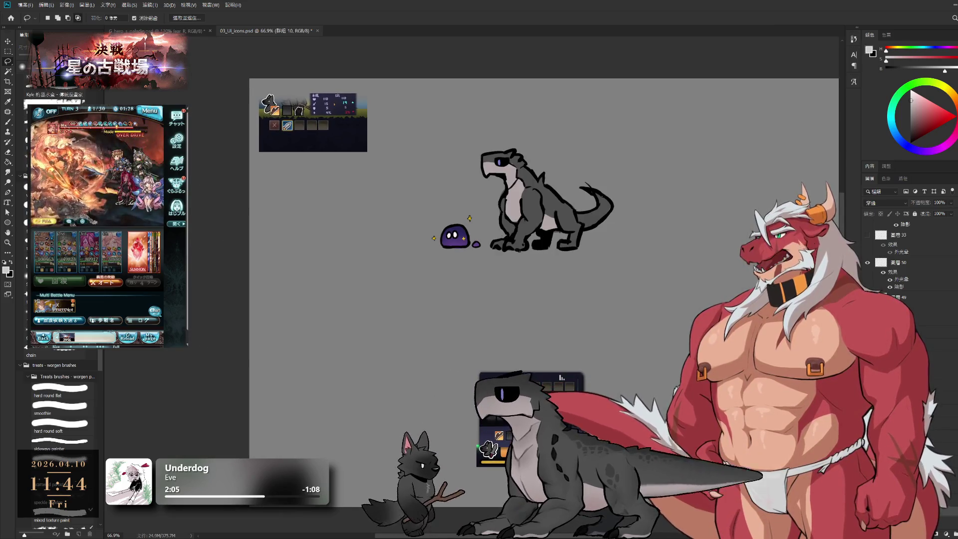
key("ctrl+shift+z")
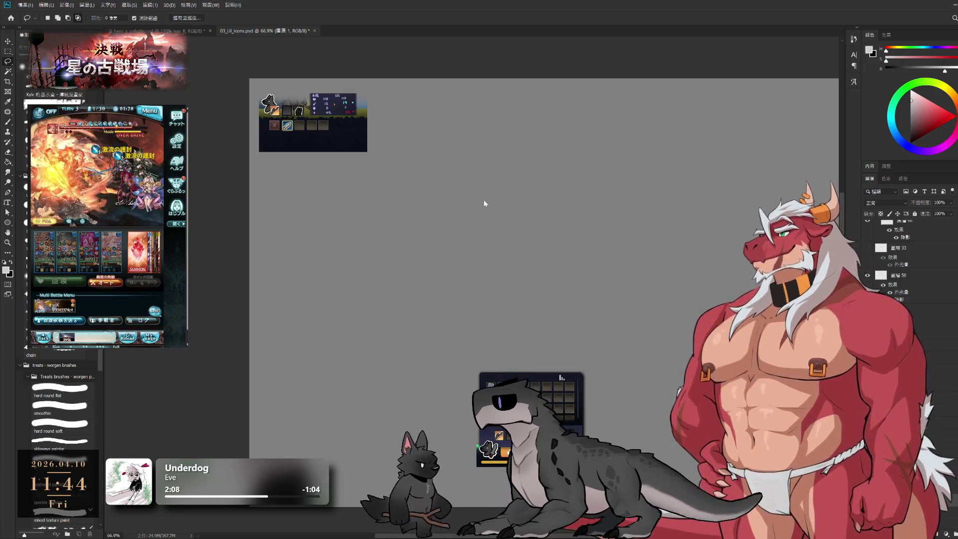
key("ctrl+g")
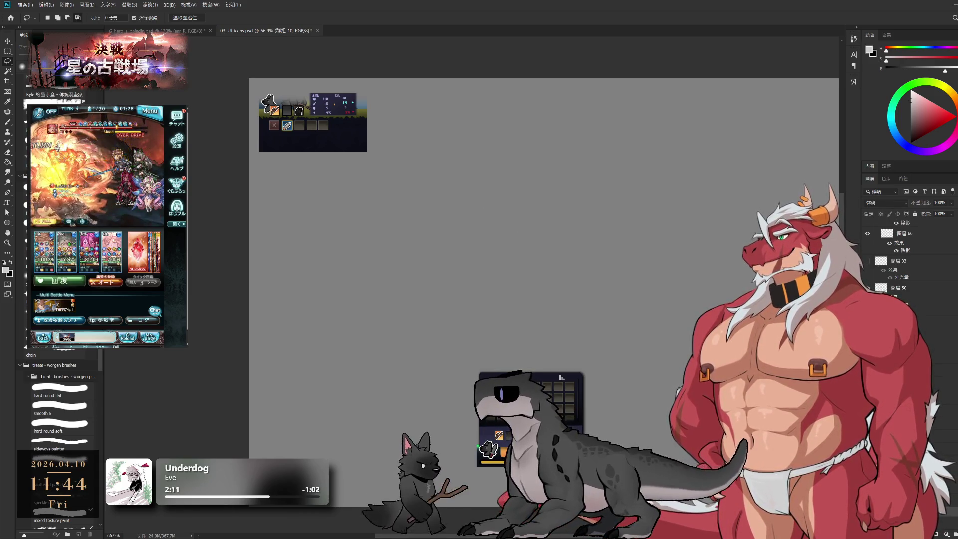
key("ctrl+z")
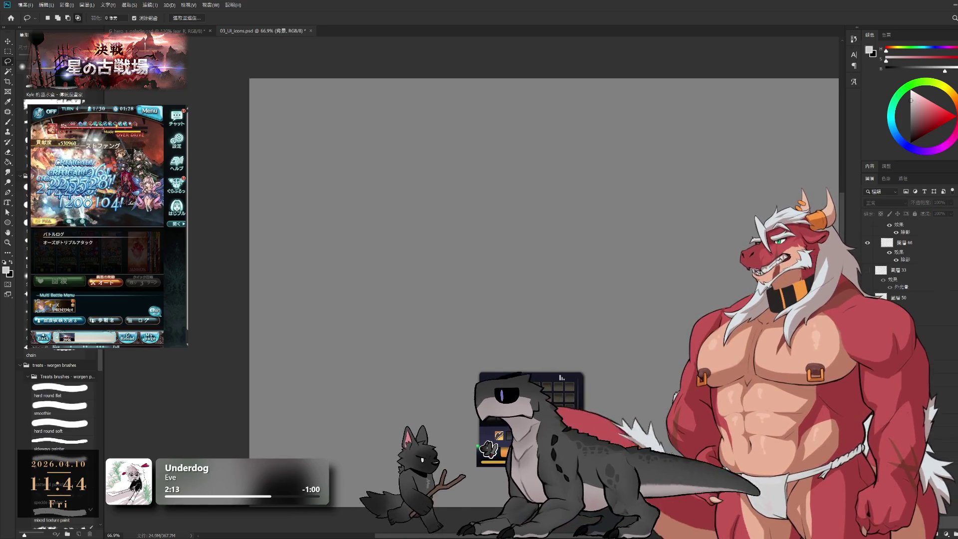
key("ctrl+shift+z")
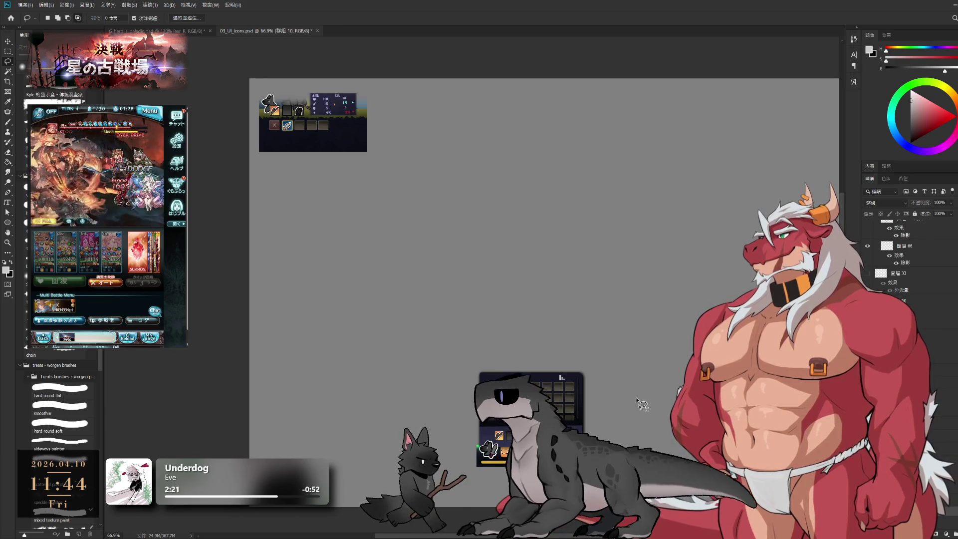
Group the inventory panel layer as 群組 11 and duplicate that group with Ctrl+J.
key("ctrl+shift+z")
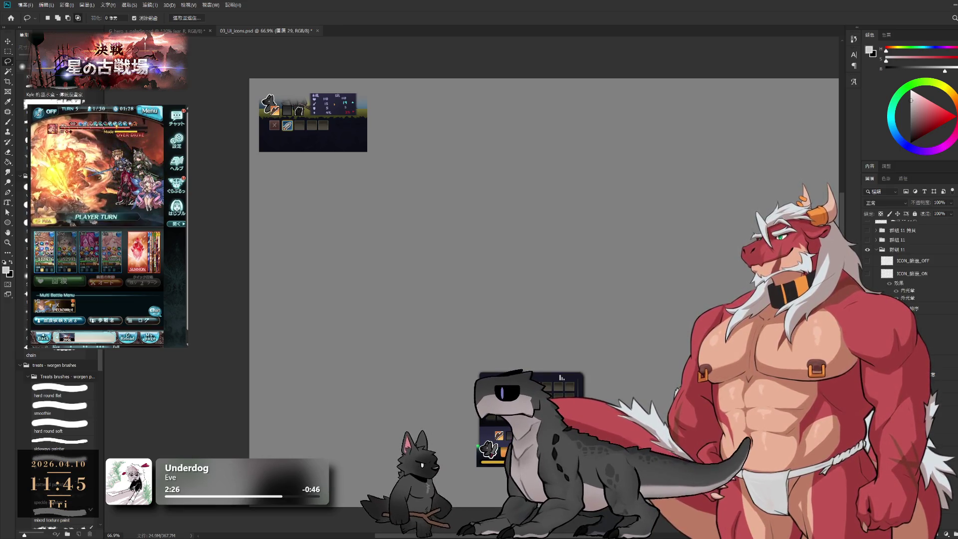
scroll(908, 264, "down", 3)
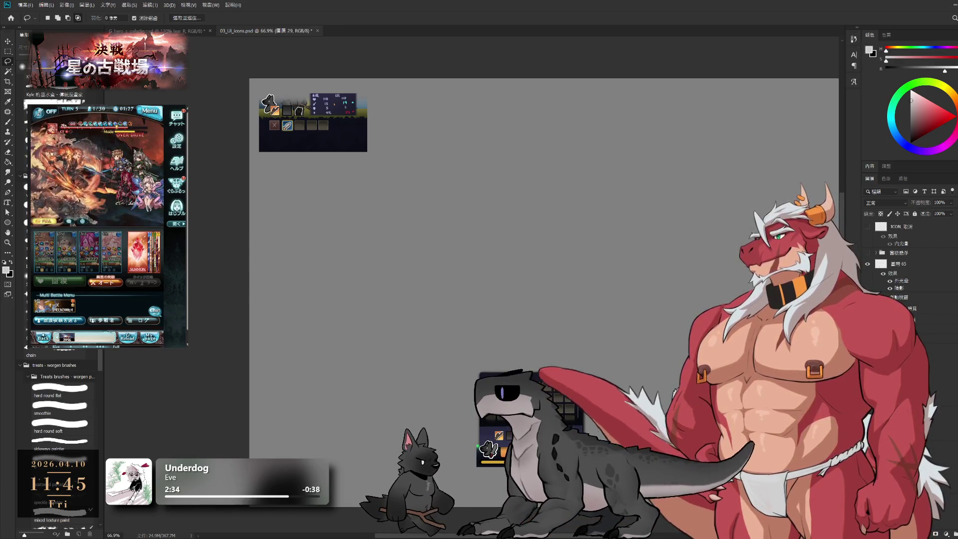
key("ctrl+g")
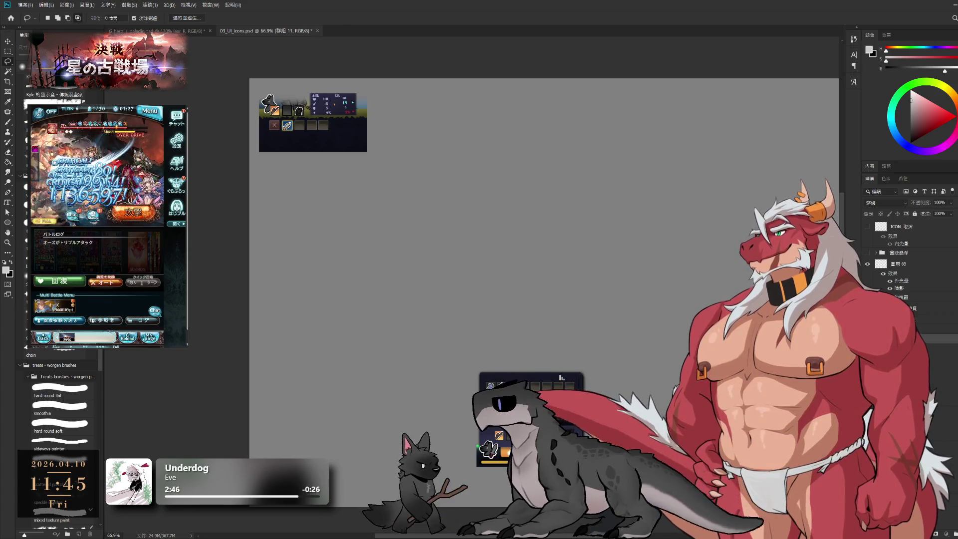
key("alt+bracketleft")
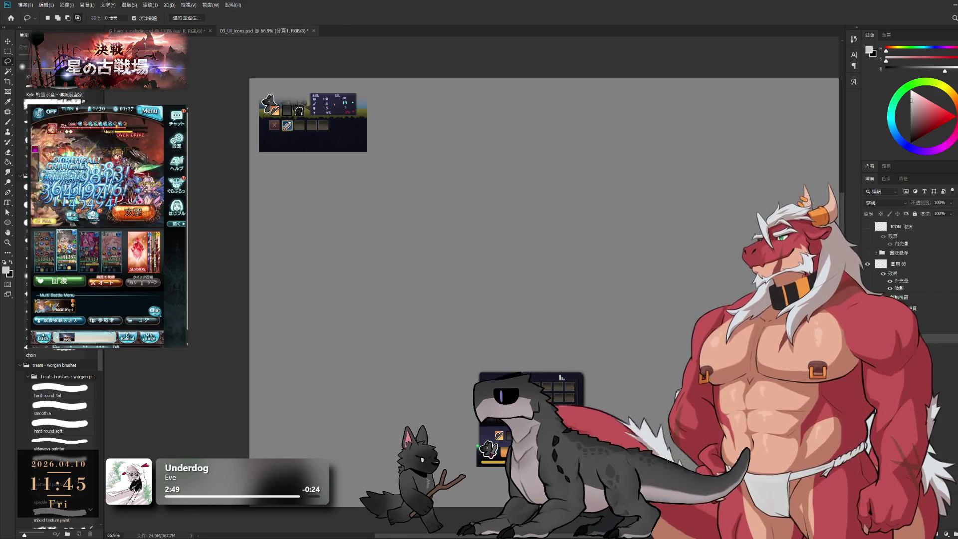
left_click(927, 341)
key("ctrl+j")
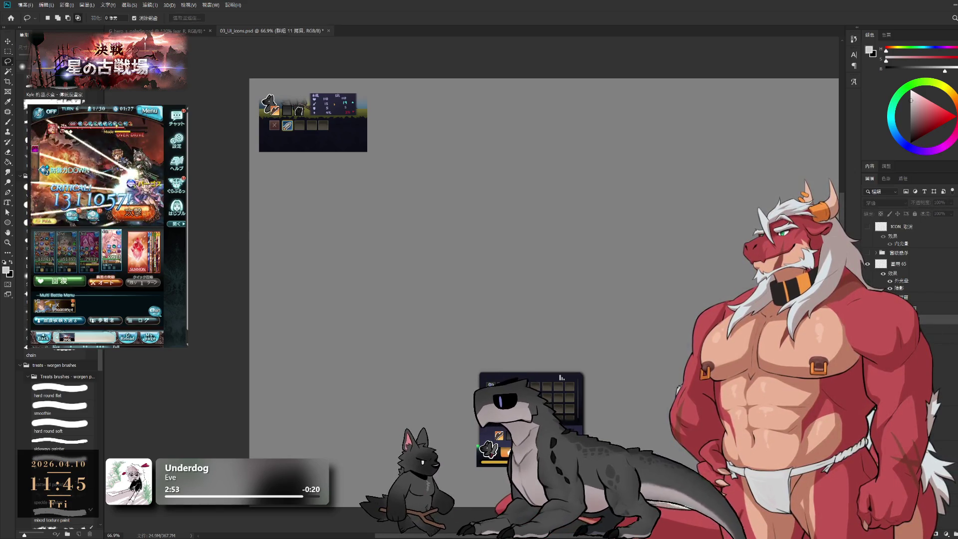
Make the ICON 取消 red close icon and the duplicated inventory panel visible.
left_click(928, 319)
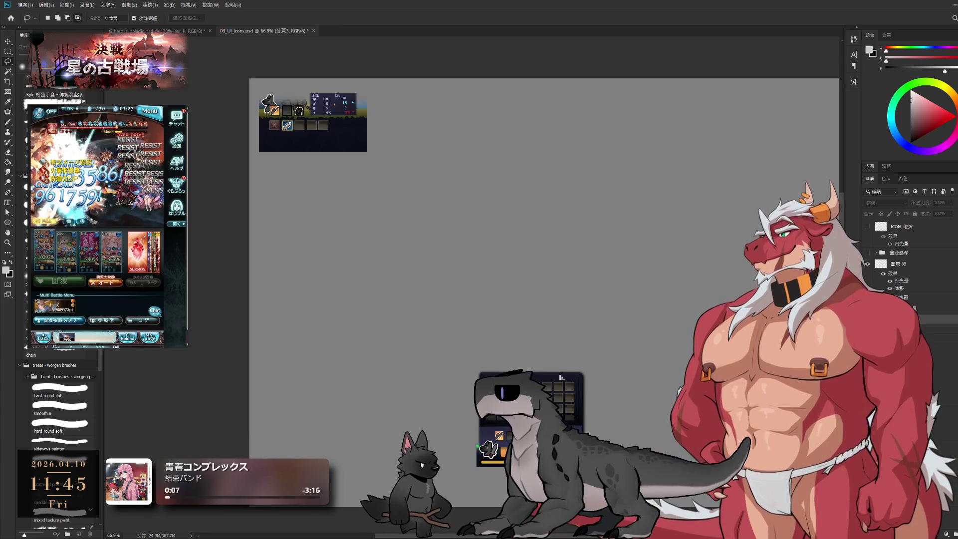
left_click(868, 227)
left_click(867, 228)
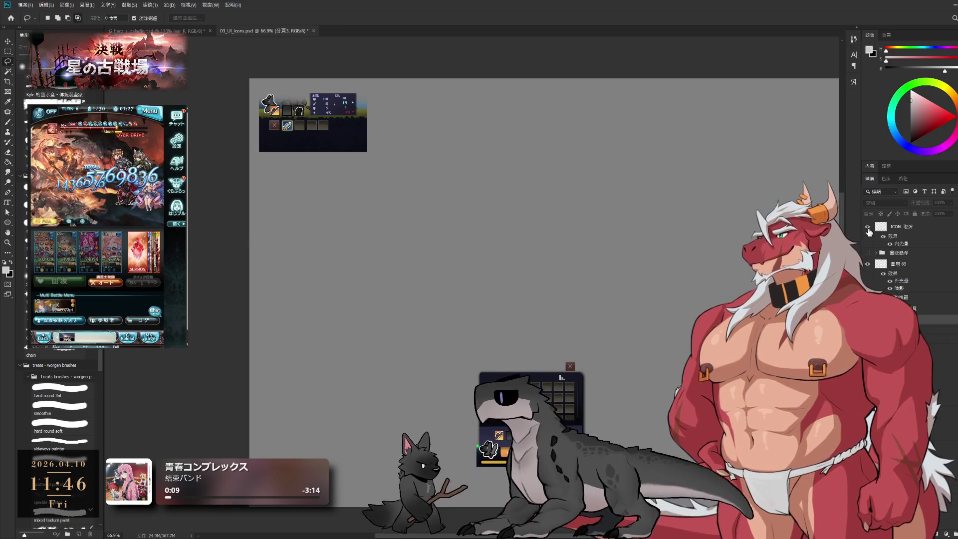
left_click(865, 254)
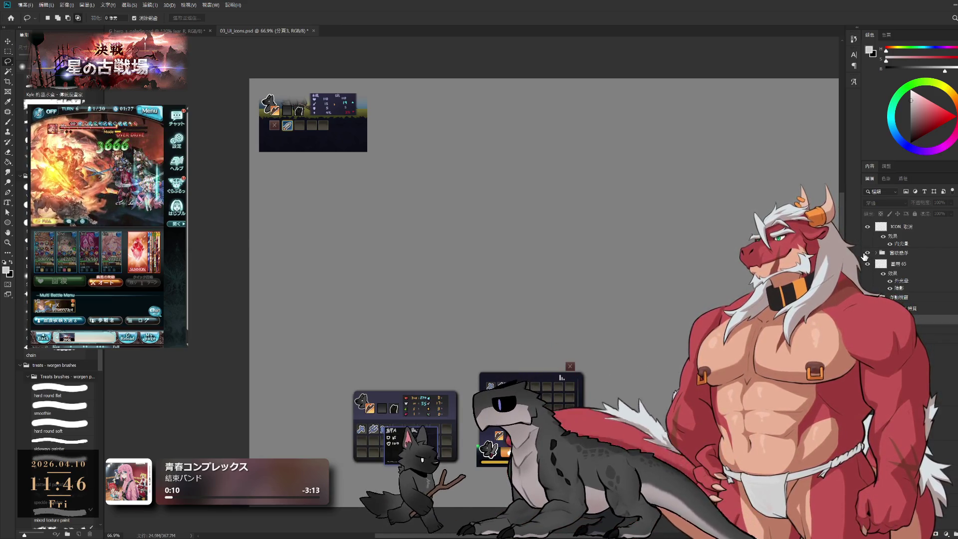
Move the 當版懸浮 duplicate panel beneath the original at the canvas's top-left.
left_click(897, 253)
key("ctrl+t")
mouse_move(408, 440)
left_mouse_down()
mouse_move(317, 181)
mouse_move(311, 209)
left_mouse_up()
key("Return")
key("l")
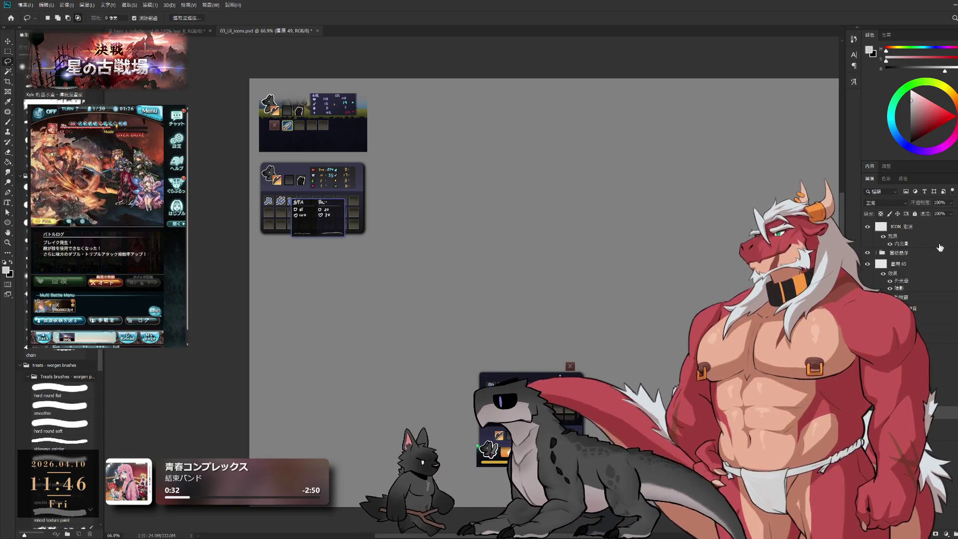
Put layer 圖層 50 into a new group with Ctrl+G.
scroll(898, 260, "down", 3)
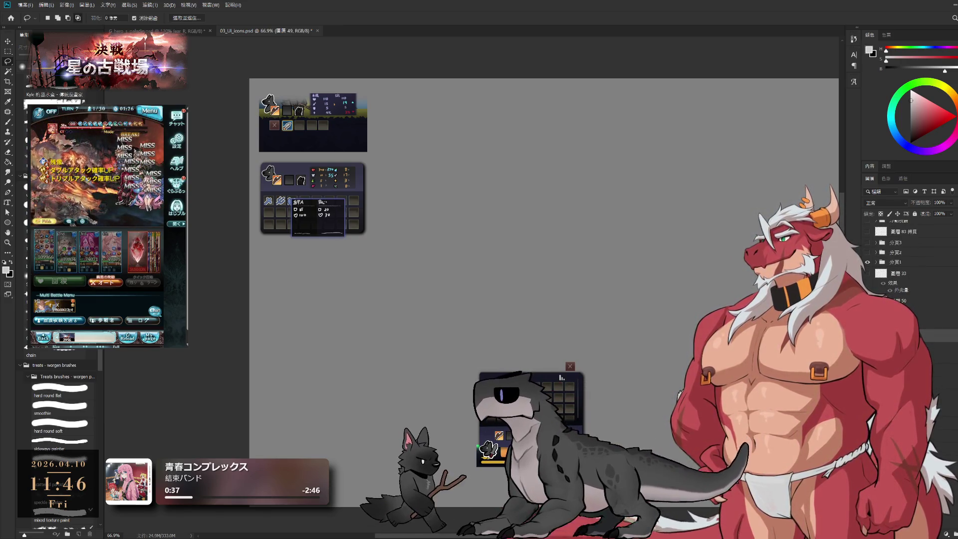
scroll(898, 259, "up", 3)
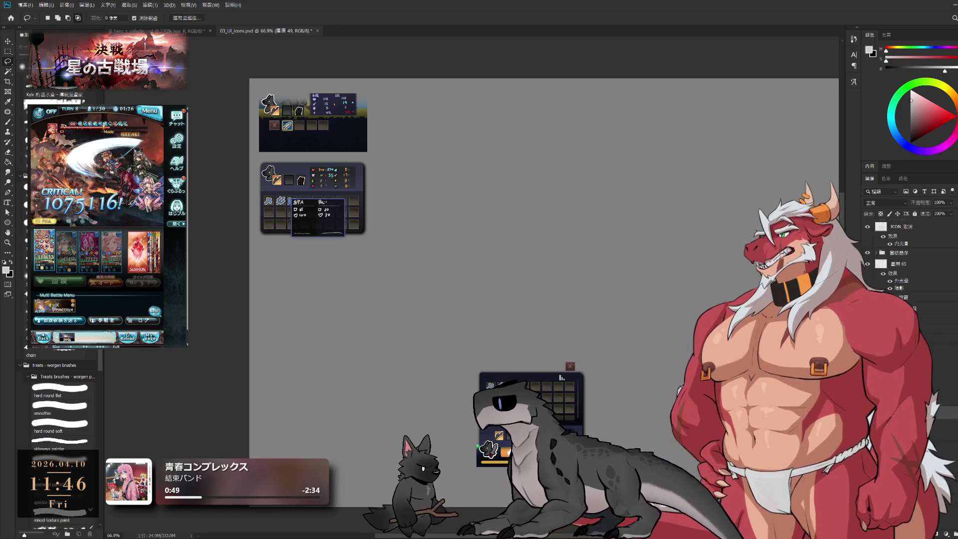
scroll(902, 259, "down", 3)
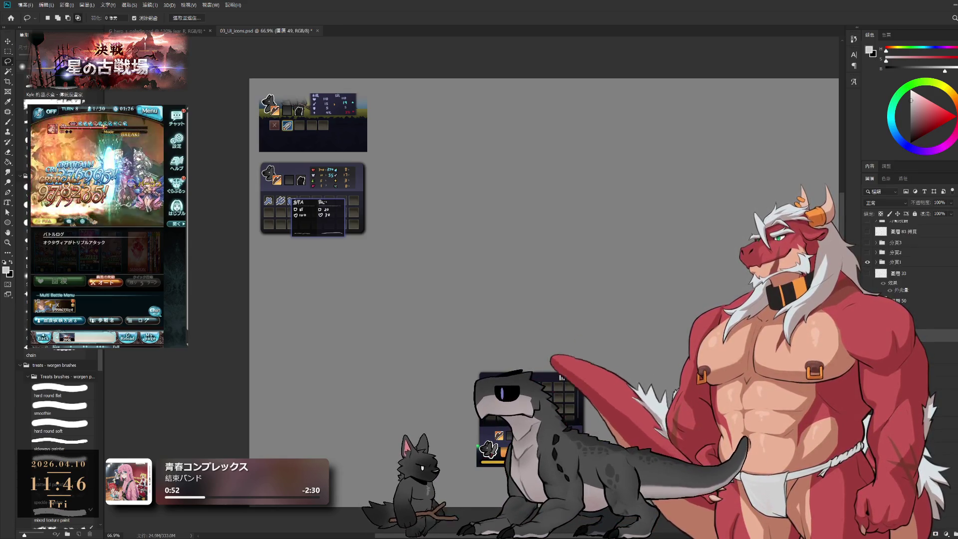
scroll(903, 260, "down", 3)
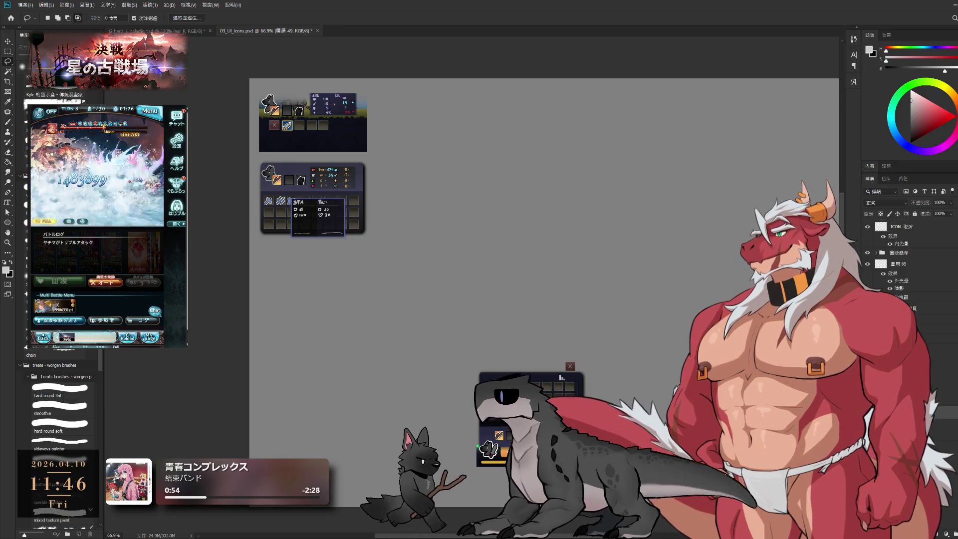
scroll(902, 259, "down", 3)
left_click(903, 300)
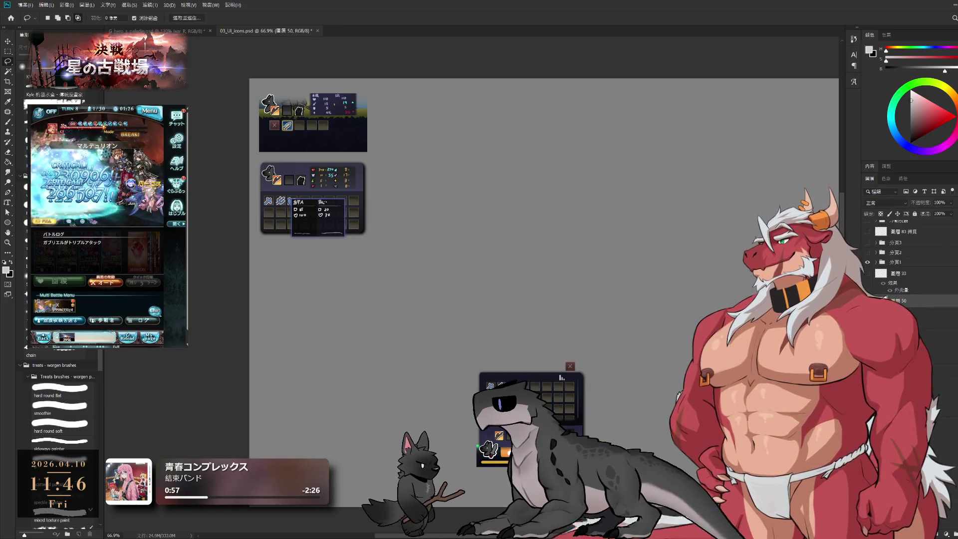
key("ctrl+g")
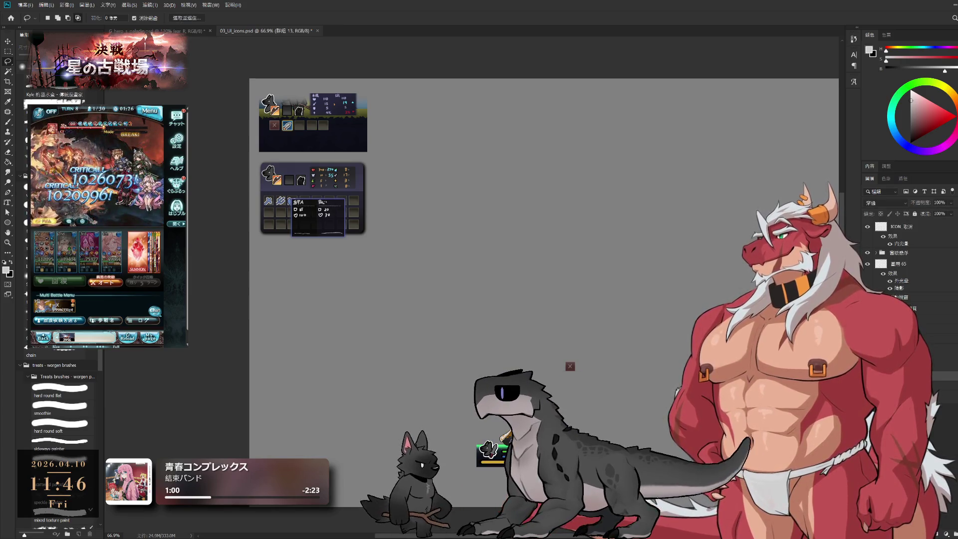
left_click_drag(517, 445, 552, 397)
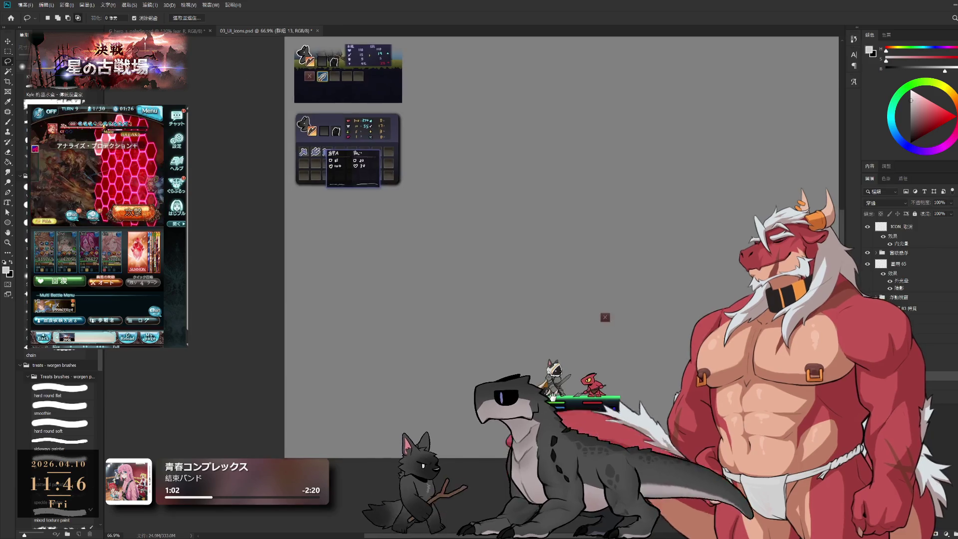
Drag 圖層 65 down below the 浮動視窗 group and the 圖層 83 拷貝 layer.
scroll(552, 396, "up", 5)
left_click(933, 277)
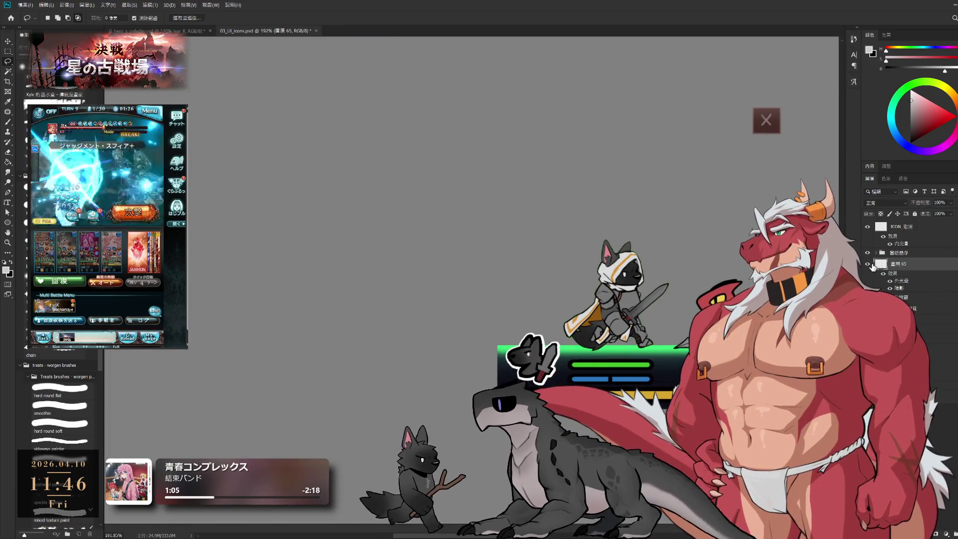
left_click(870, 268)
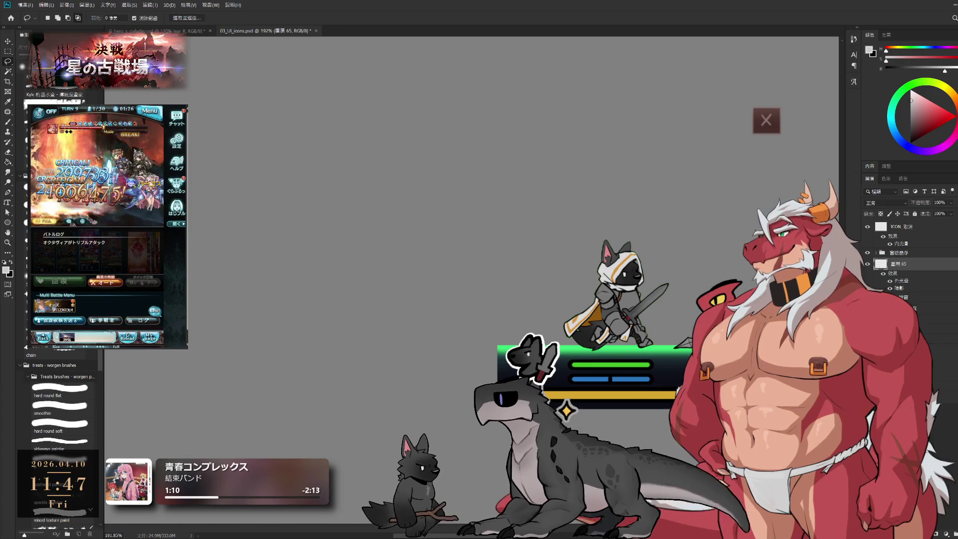
left_click(938, 349)
key("ctrl+comma")
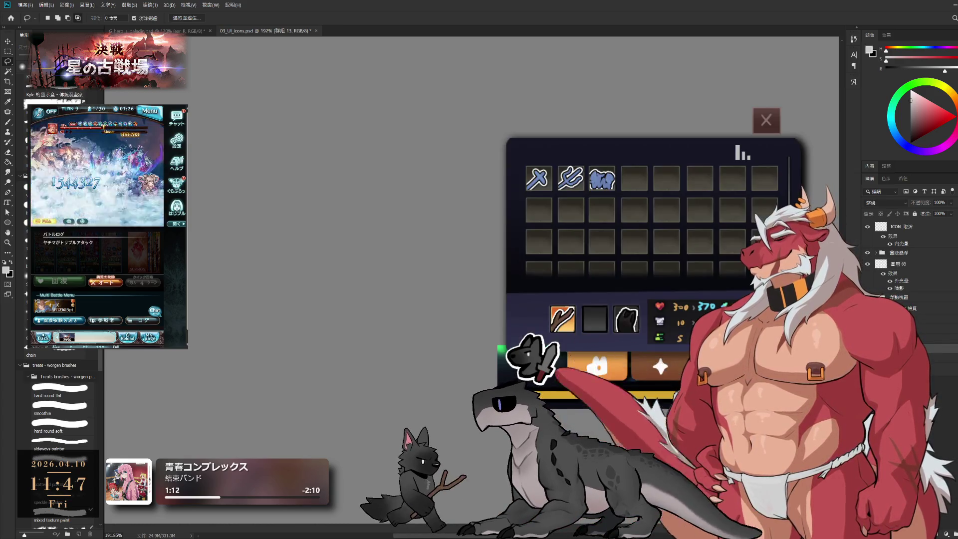
key("ctrl+comma")
key("ctrl+comma")
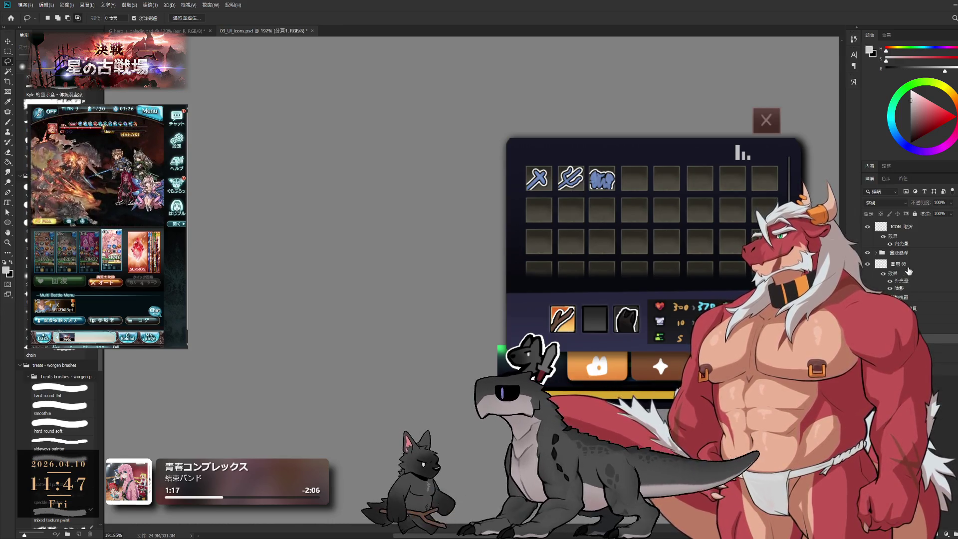
left_click(897, 268)
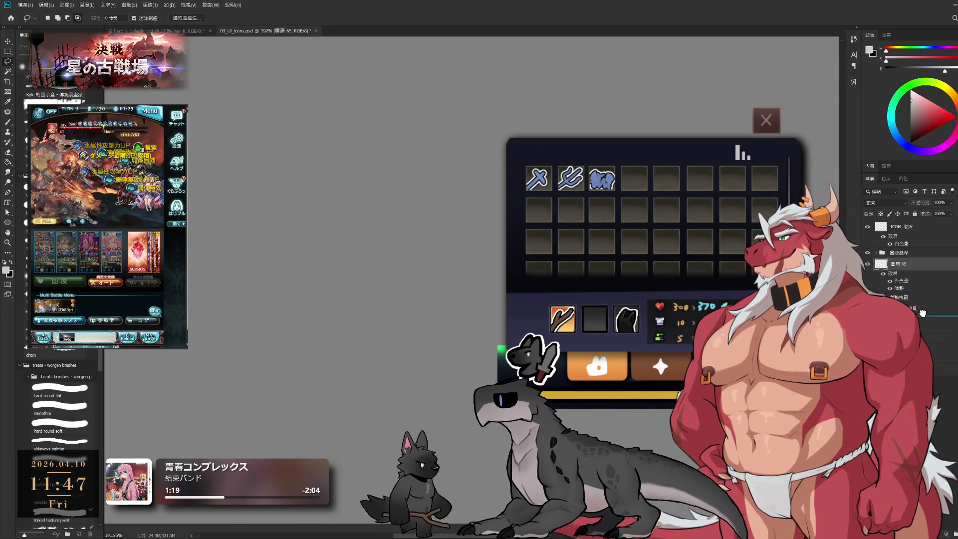
left_click_drag(922, 316, 920, 320)
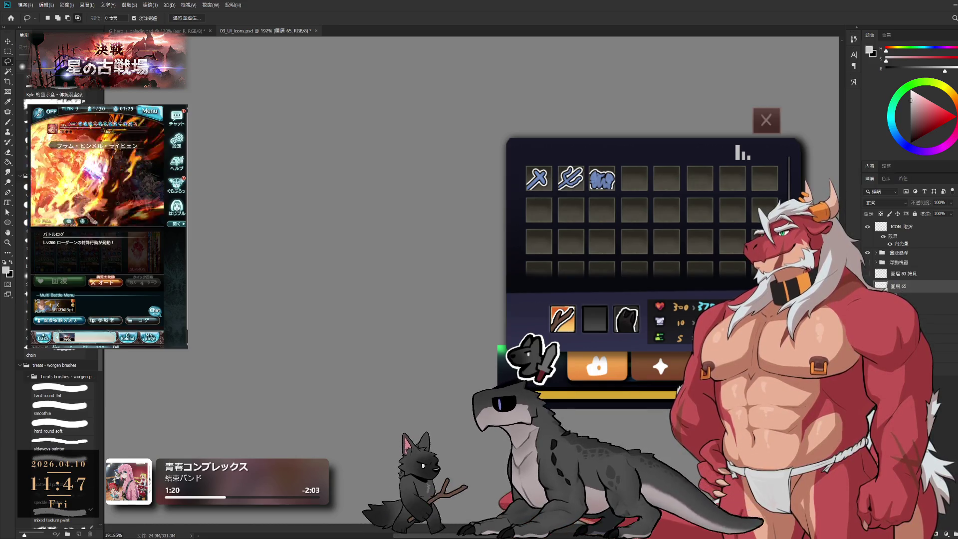
Group 圖層 65 and name the new group 分頁群組.
key("ctrl+g")
left_click(868, 287)
left_click(868, 287)
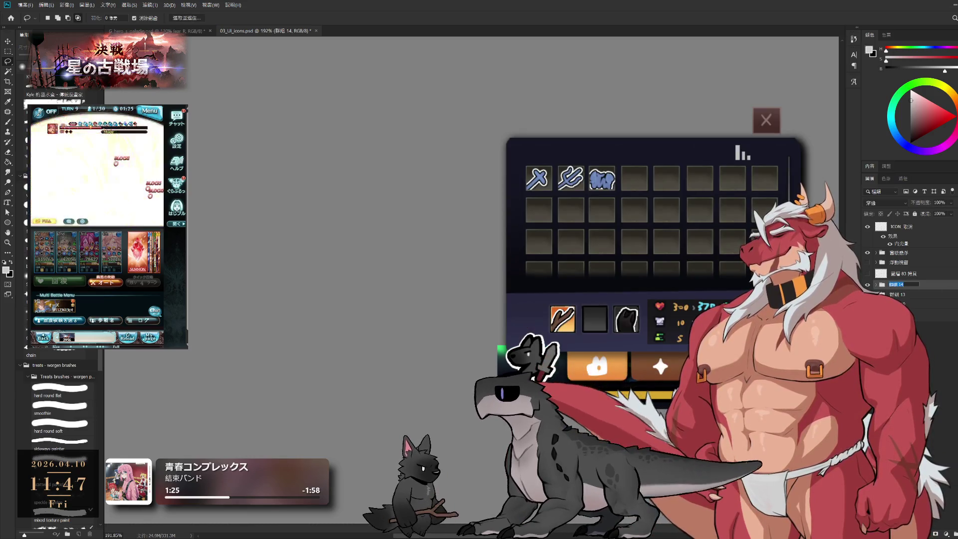
type("分頁")
key("Return")
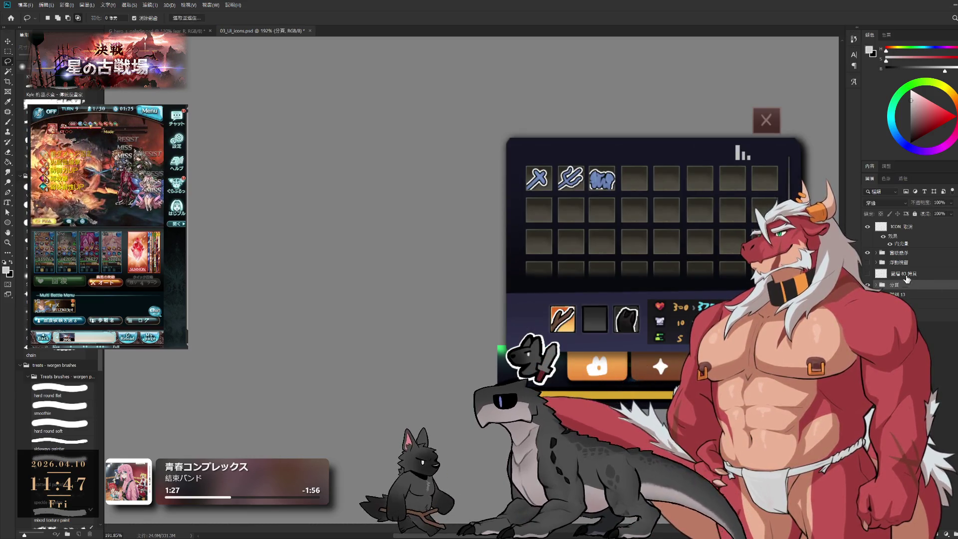
double_click(900, 285)
type("群組")
key("Return")
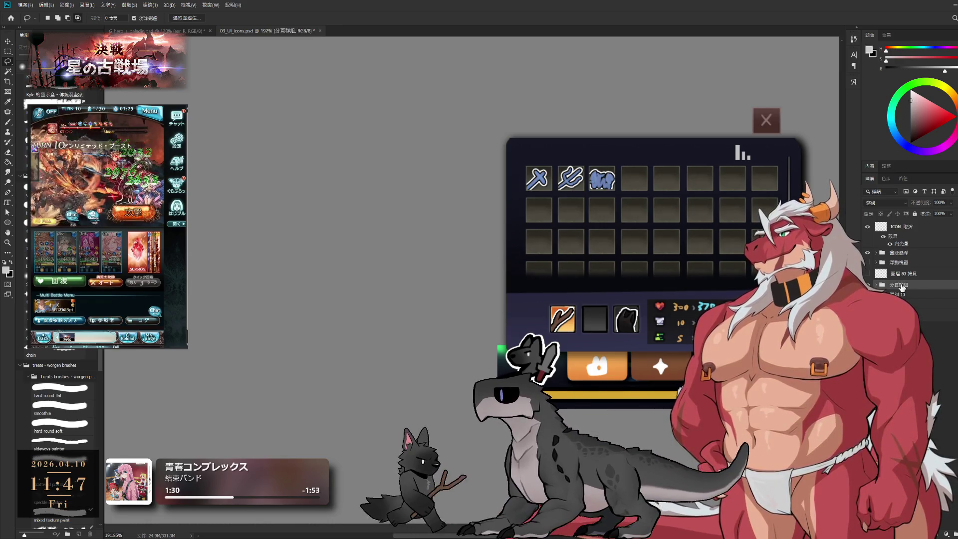
Make the 浮動視窗 and 分頁群組 groups visible and zoom out to the whole inventory panel.
left_click(866, 285)
left_click(875, 284)
left_click(867, 262)
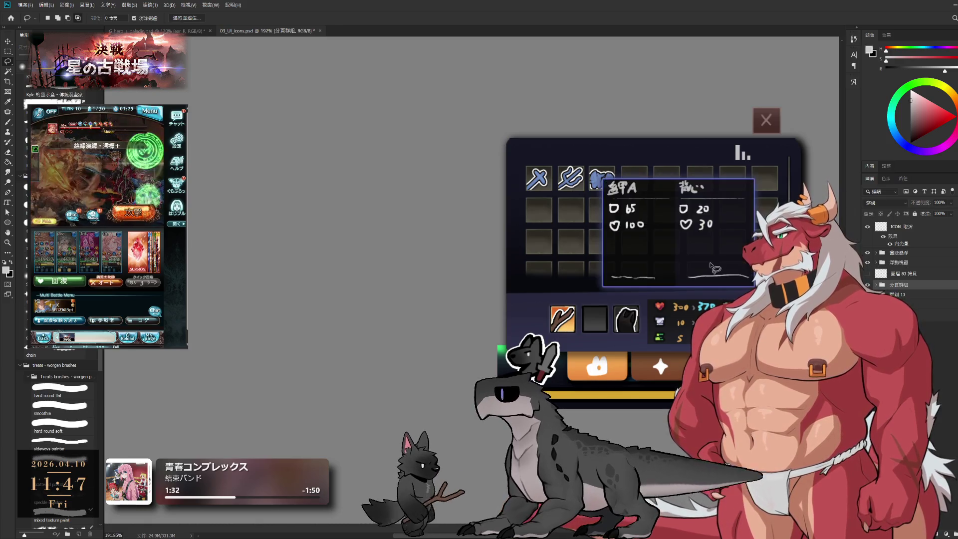
left_click(638, 268, "ctrl+alt")
left_click(638, 268, "alt")
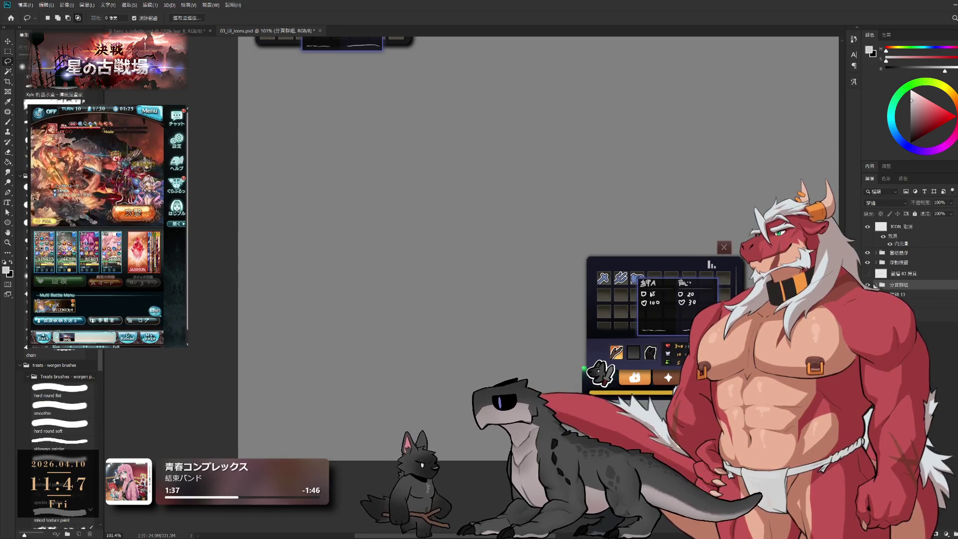
Move 浮動視窗 into 分頁群組, then collapse and hide that group.
left_click_drag(895, 262, 892, 284)
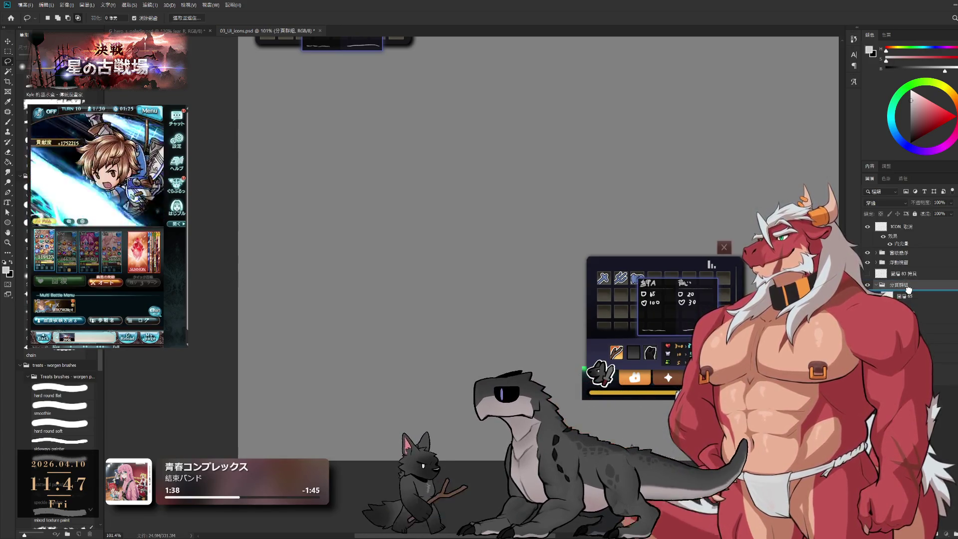
left_click(876, 275)
left_click(866, 275)
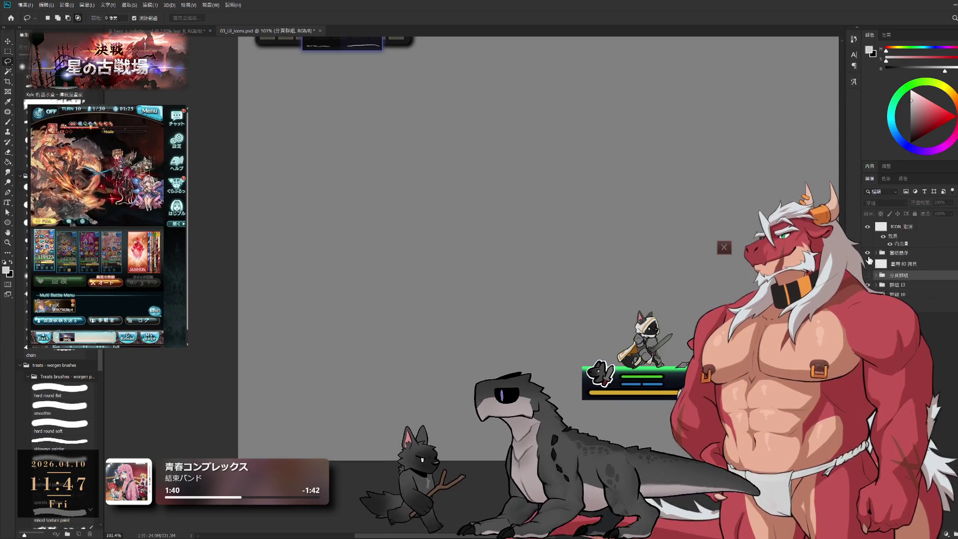
Delete the ICON 取消 X-icon layer and the 圖層 83 拷貝 sketch layer.
left_click(903, 227)
key("Delete")
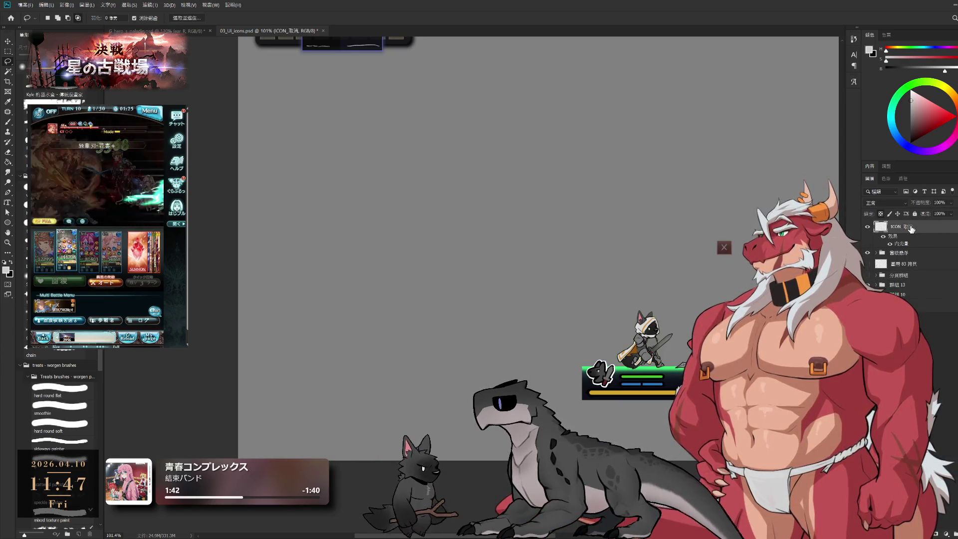
left_click(867, 235)
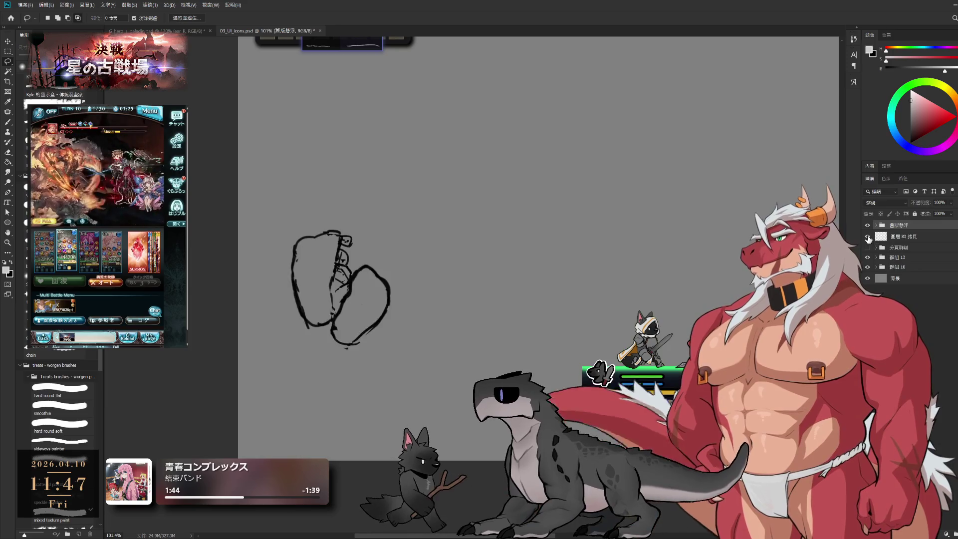
left_click(919, 236)
key("Delete")
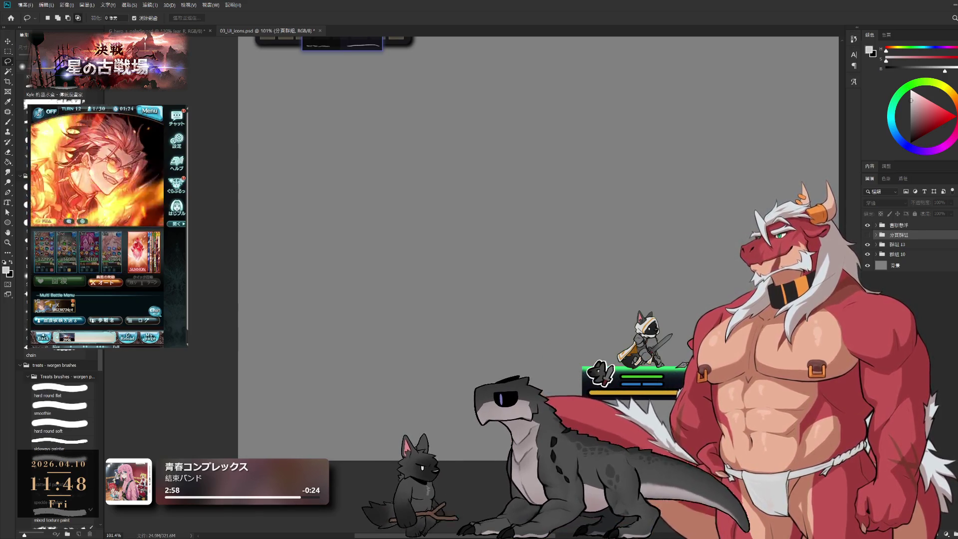
Show and then hide the 分頁群組 inventory panel again, and zoom out the canvas.
left_click(867, 234)
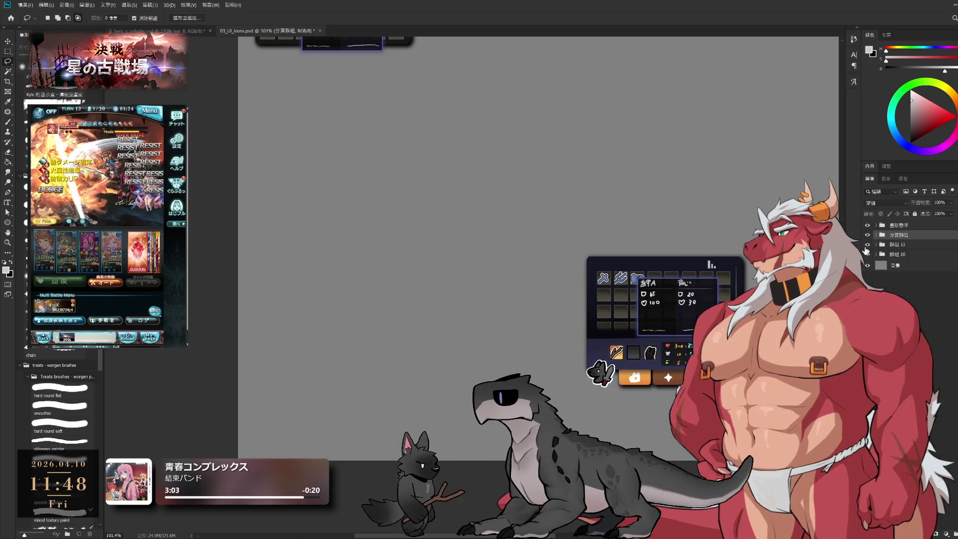
left_click(867, 235)
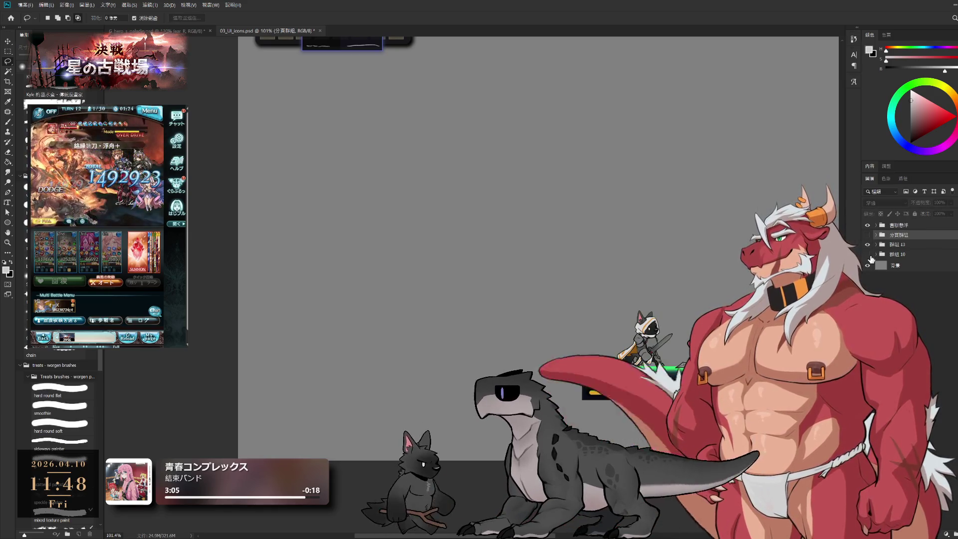
scroll(598, 358, "down", 2)
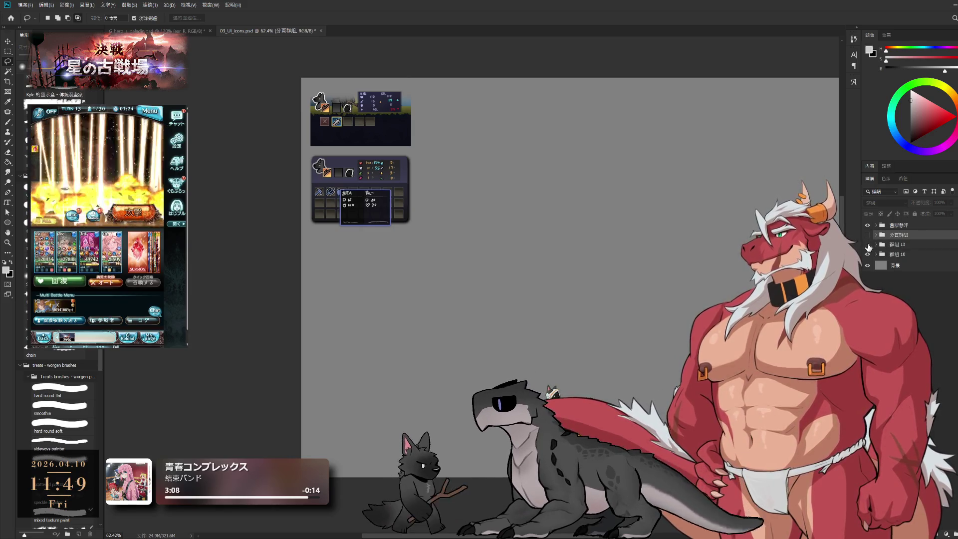
Show 分頁群組 and move it with 群組 13 up-left, beneath the two smaller panels.
left_click(867, 235)
left_click(898, 245, "shift")
key("ctrl+t")
left_click_drag(594, 394, 389, 277)
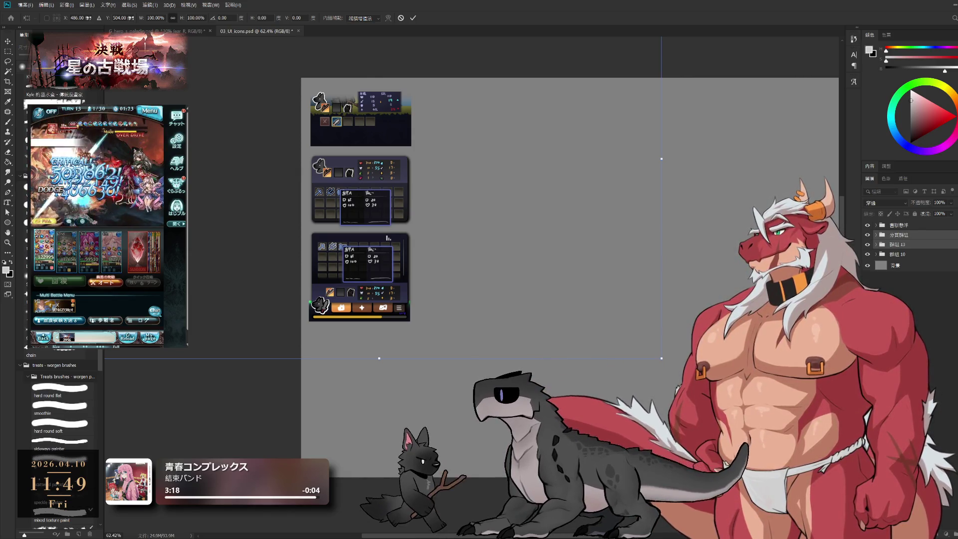
key("Return")
key("l")
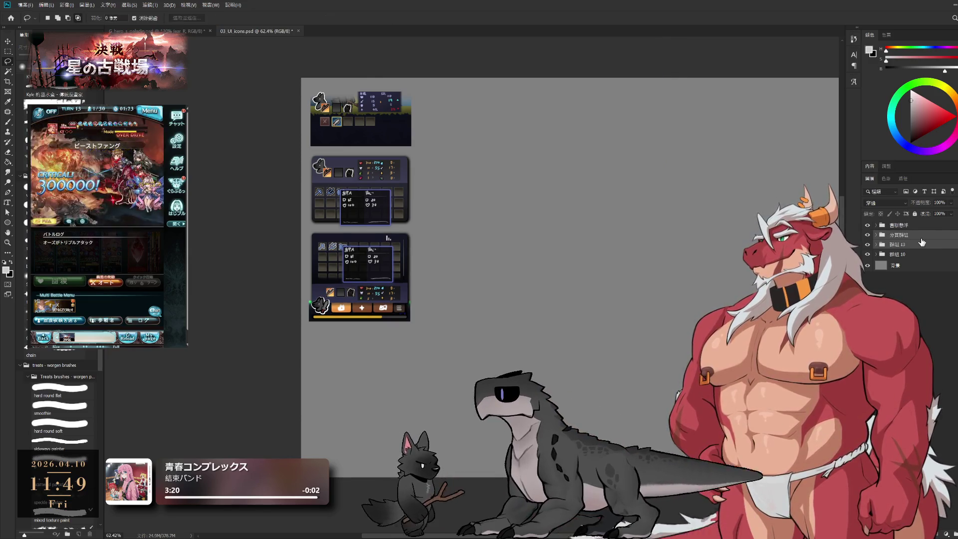
Nest the 分頁群組 group inside 群組 13 in the Layers panel.
left_click(903, 244)
left_click(867, 244)
left_click(867, 244)
left_click(881, 235)
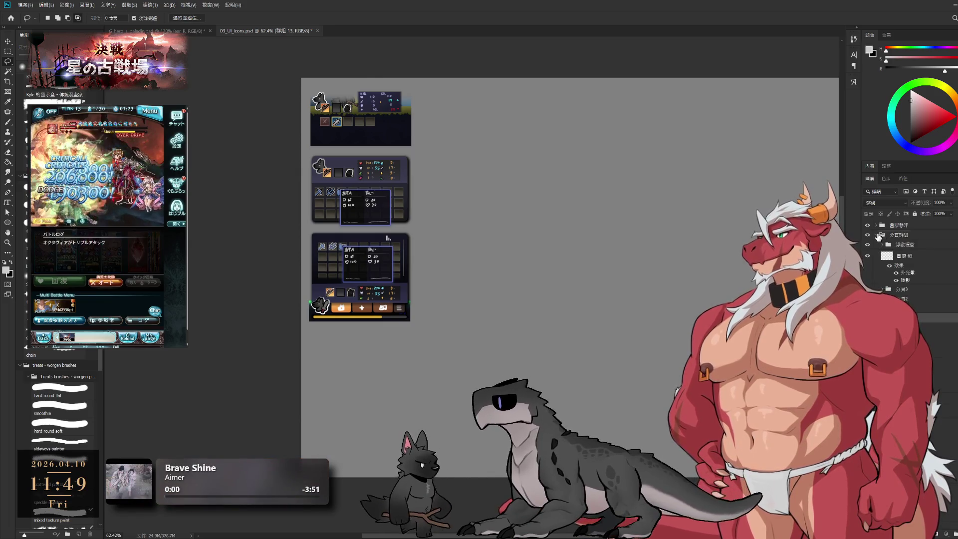
left_click(876, 237)
mouse_move(876, 239)
left_mouse_down()
mouse_move(898, 240)
mouse_move(903, 252)
left_mouse_up()
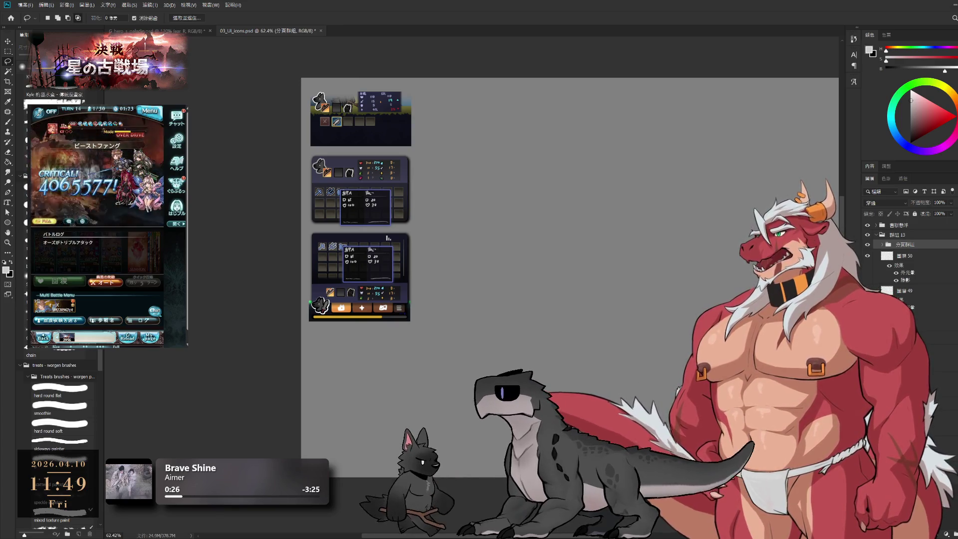
Alt-drag a copy of the 裝備ICON包包示意 slot grid into the empty area right of the top panel.
scroll(499, 138, "up", 5)
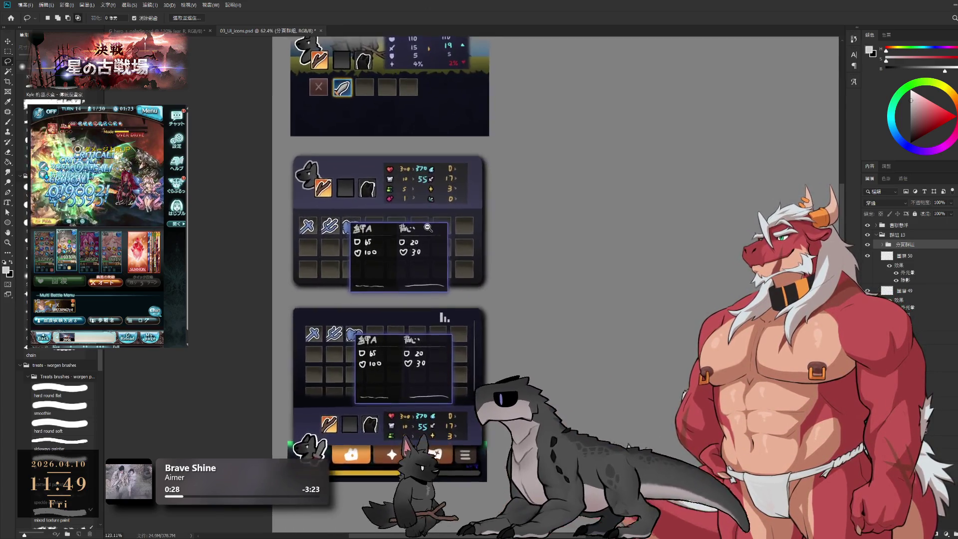
scroll(455, 228, "up", 1)
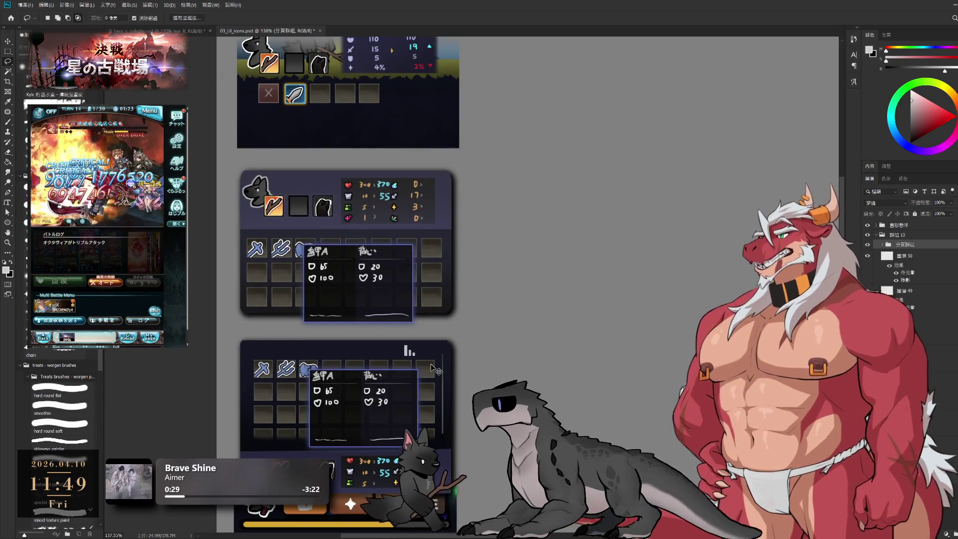
left_click(436, 371, "ctrl")
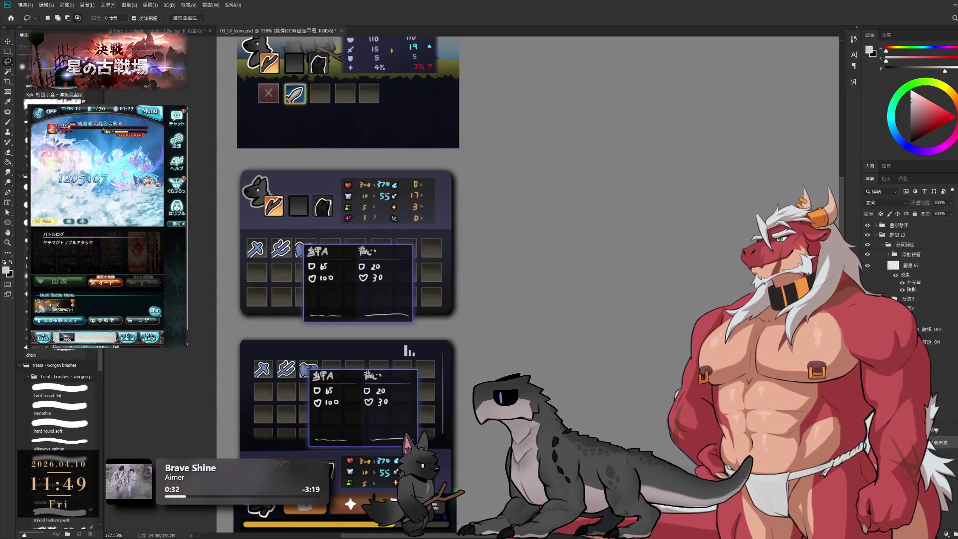
scroll(638, 387, "down", 2)
left_click_drag(638, 387, 592, 367)
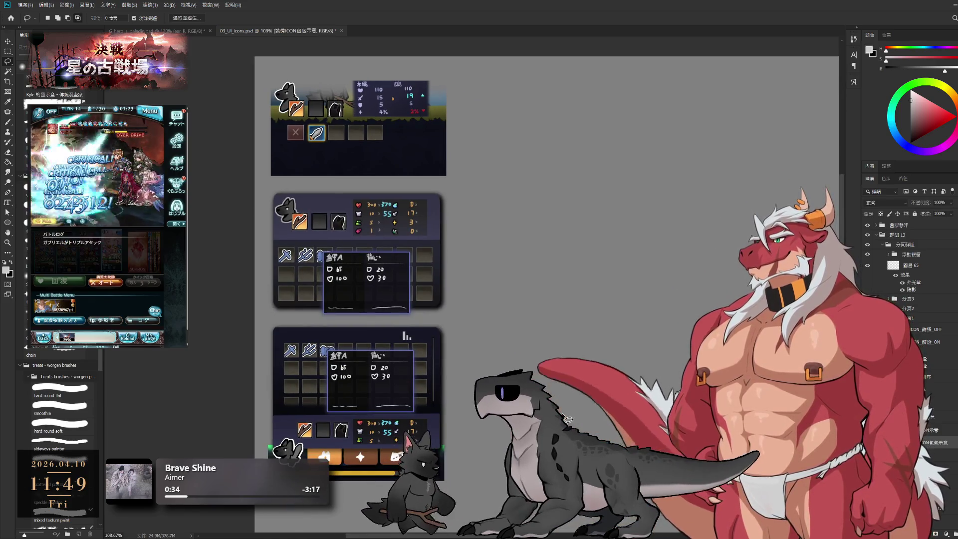
mouse_move(426, 353)
left_mouse_down()
mouse_move(618, 132)
mouse_move(603, 143)
left_mouse_up()
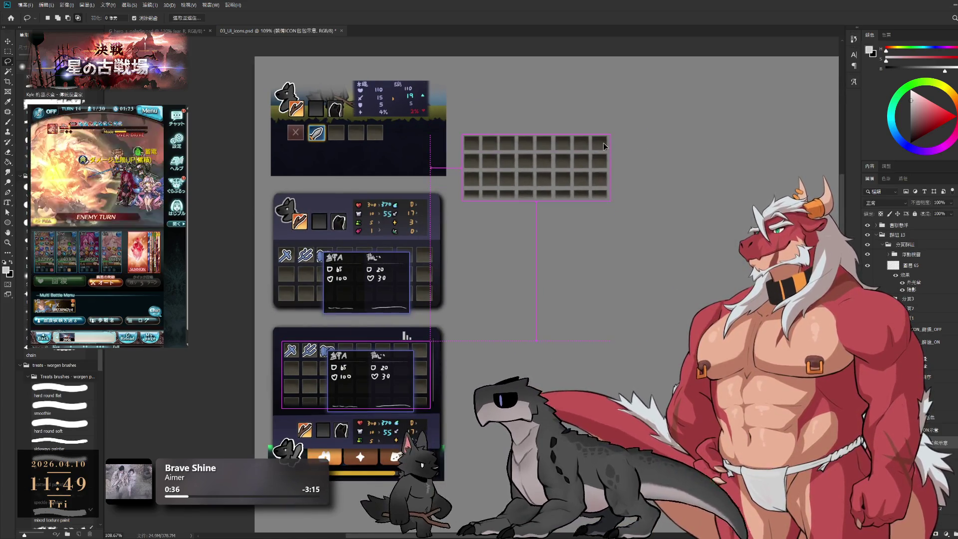
mouse_move(516, 188)
left_mouse_down()
mouse_move(473, 204)
mouse_move(498, 179)
left_mouse_up()
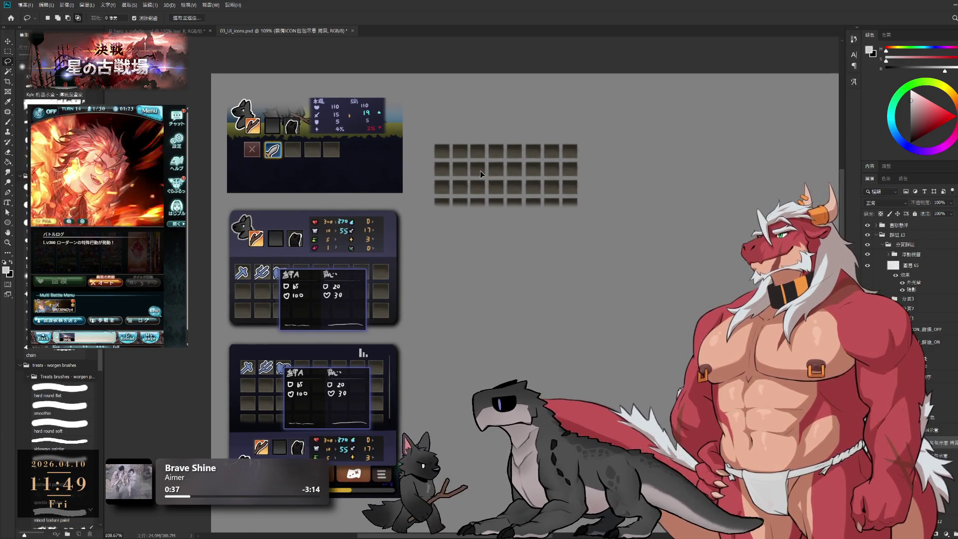
Delete grid columns 2–8 and the lower three slots, leaving a single inventory slot.
left_click(8, 52)
left_click_drag(451, 141, 658, 234)
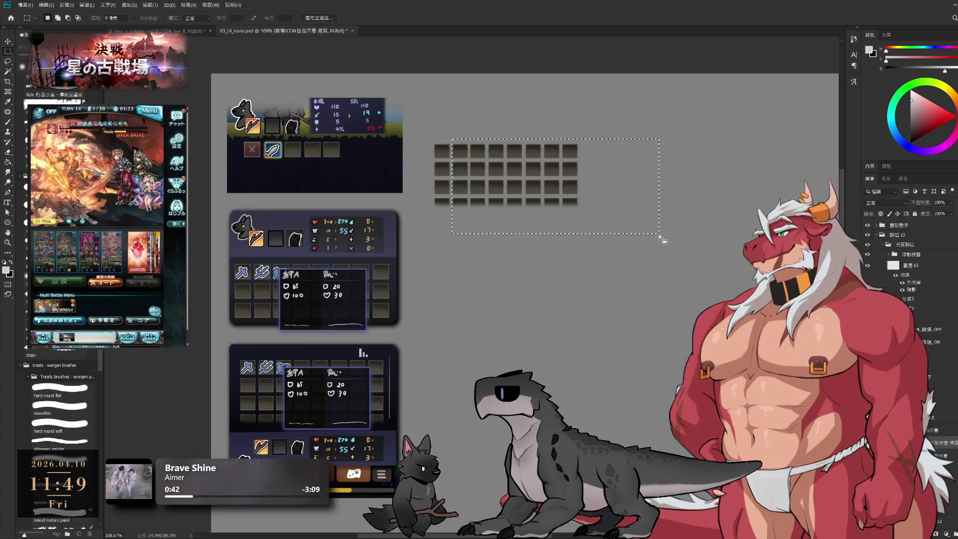
key("Delete")
left_click_drag(434, 160, 452, 208)
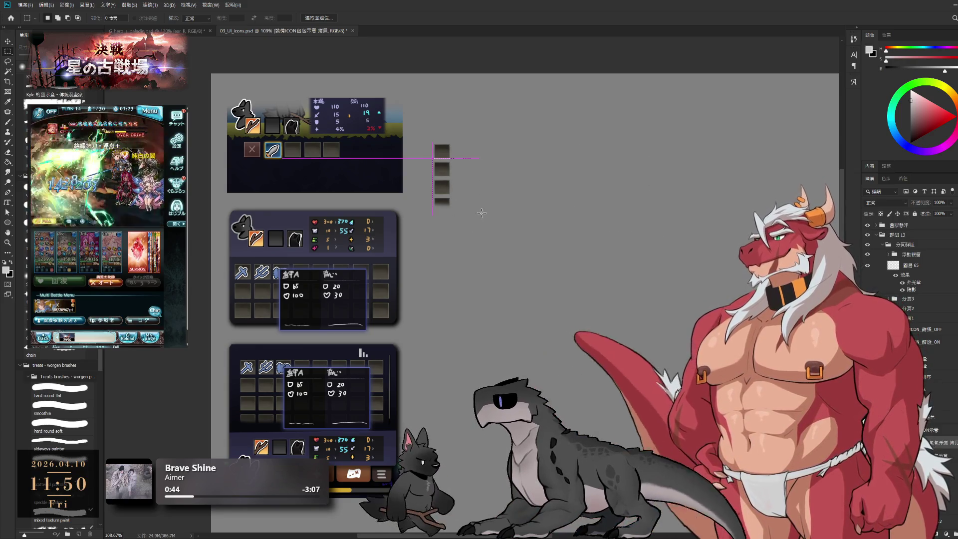
key("Delete")
Scale the remaining single slot up about sixfold.
key("ctrl+t")
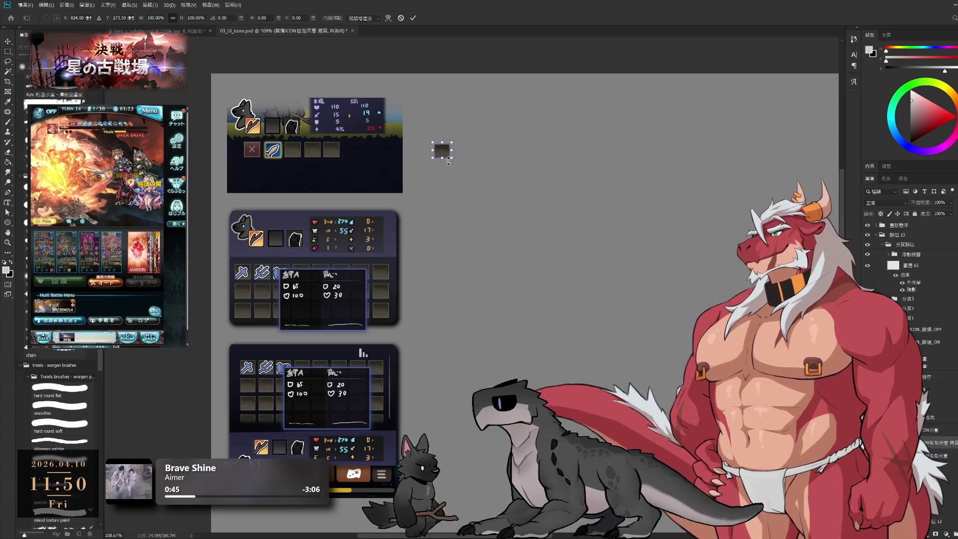
mouse_move(451, 158)
left_mouse_down()
mouse_move(548, 245)
mouse_move(549, 203)
mouse_move(533, 189)
left_mouse_up()
key("Return")
key("m")
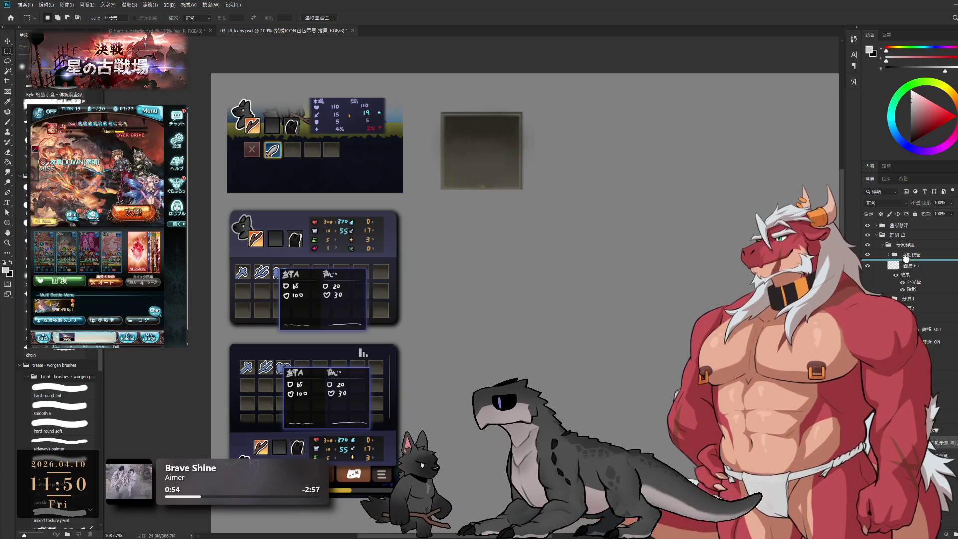
Collapse the layer groups and toggle 群組 13's visibility off and back on.
scroll(880, 250, "up", 1)
left_click(879, 249)
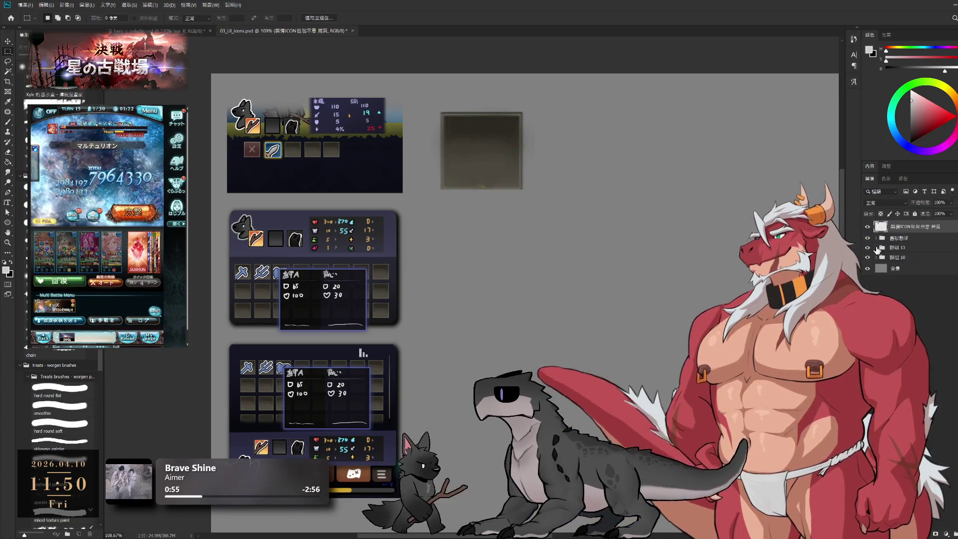
left_click(868, 248)
left_click(868, 248)
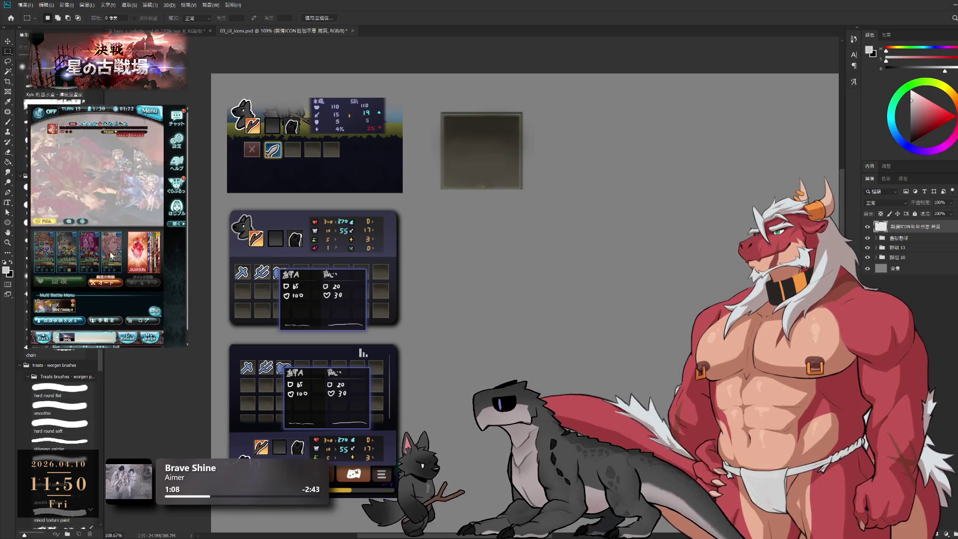
In the game, close the quest reward and drop results, then set the battle to auto.
left_click(97, 264)
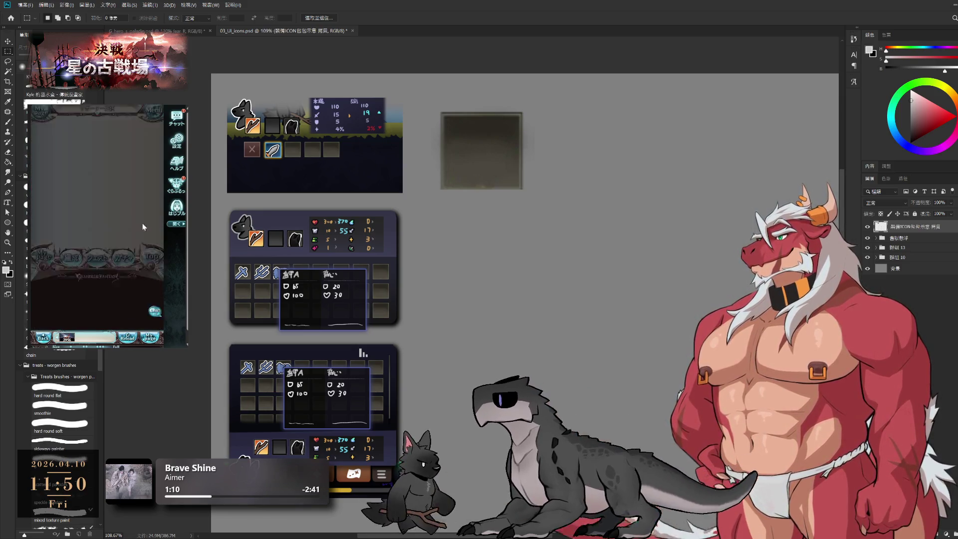
left_click(125, 312)
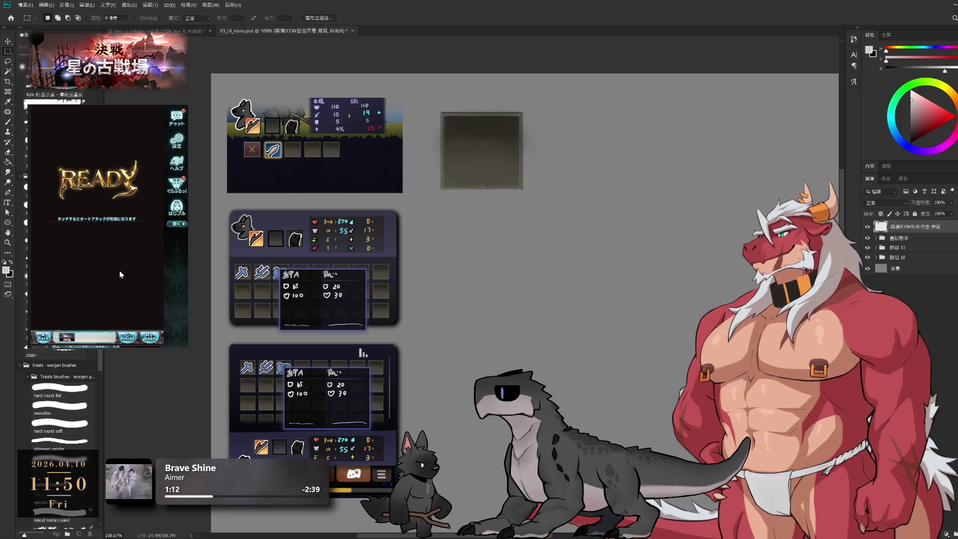
left_click(119, 282)
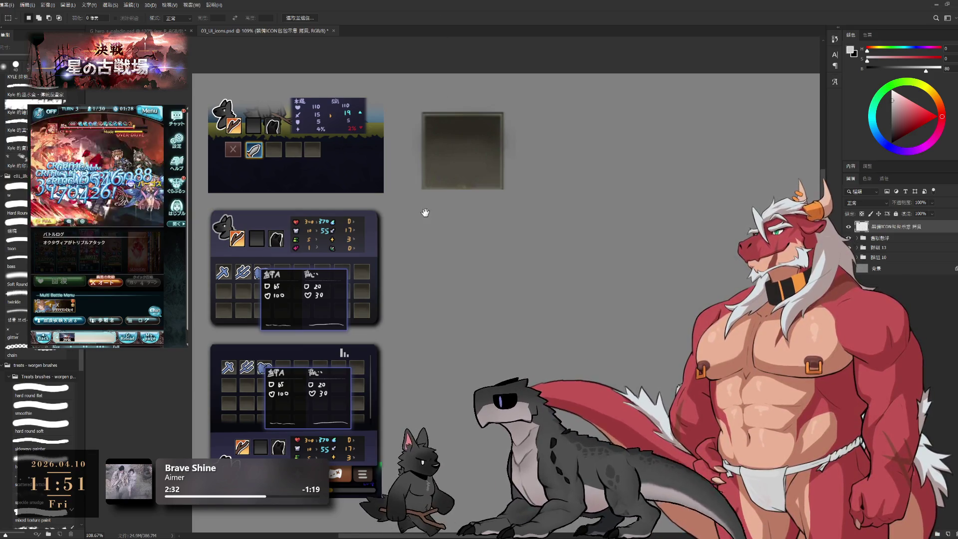
Scroll the canvas slightly and minimize Photoshop to reveal the desktop.
scroll(425, 212, "down", 2)
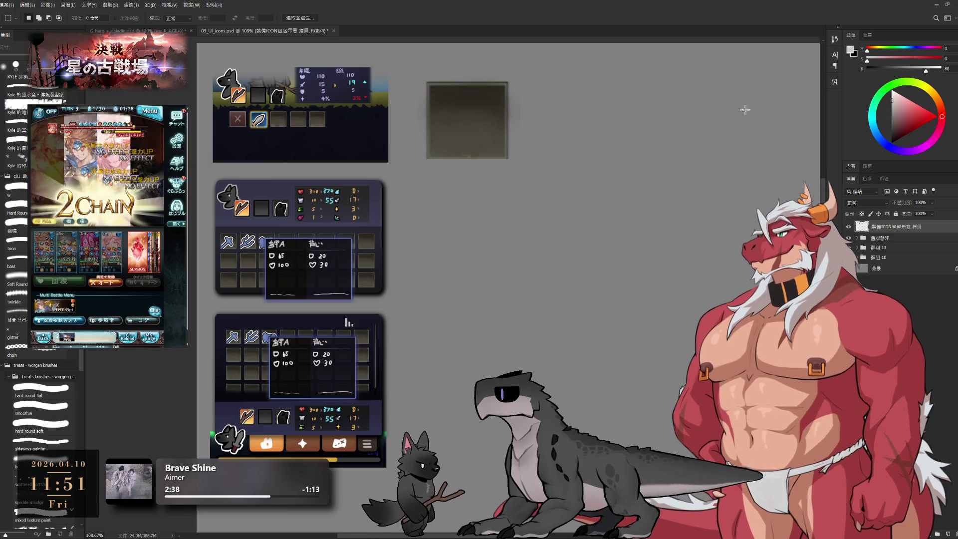
left_click(936, 7)
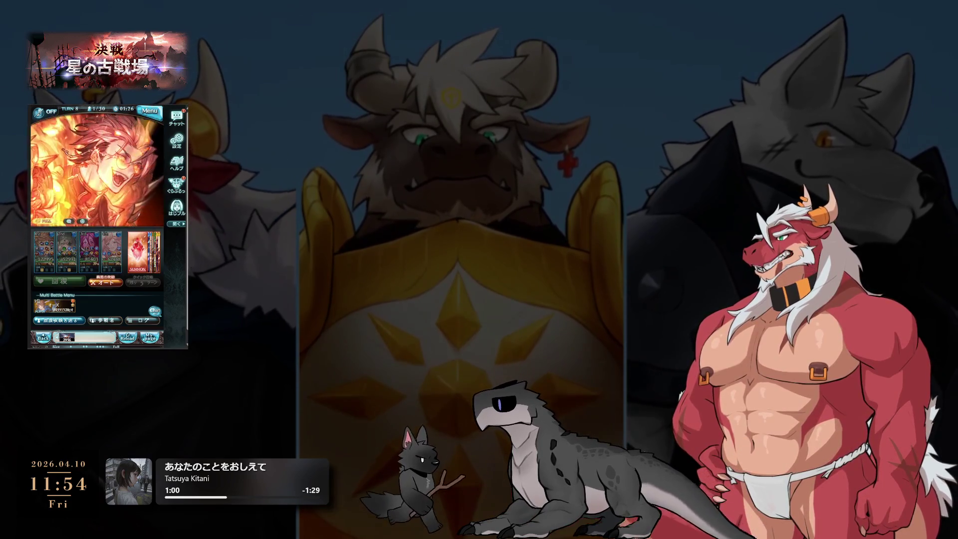
Restore the Photoshop window to full screen with Alt+Tab.
key("alt+Tab")
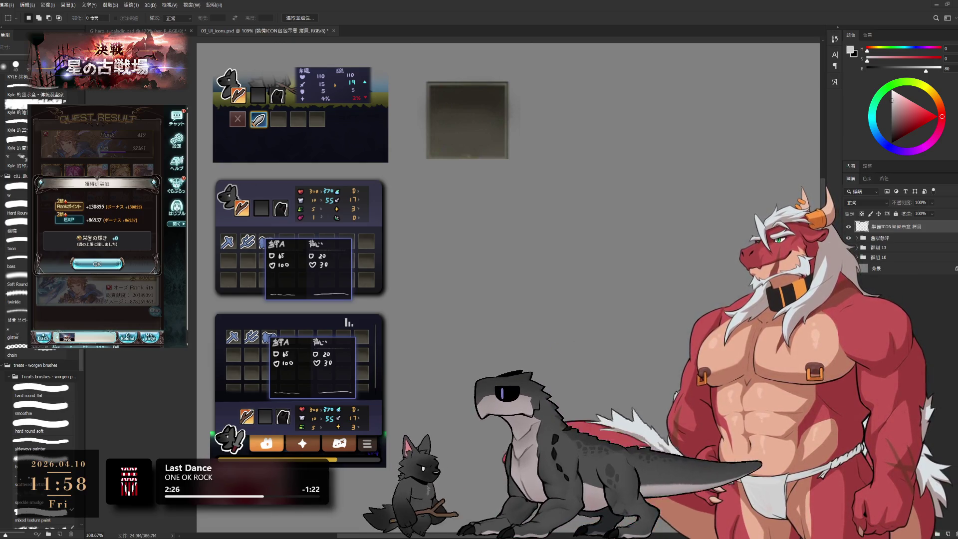
Dismiss the Quest Result dialog and confirm the party to start the next battle.
left_click(97, 263)
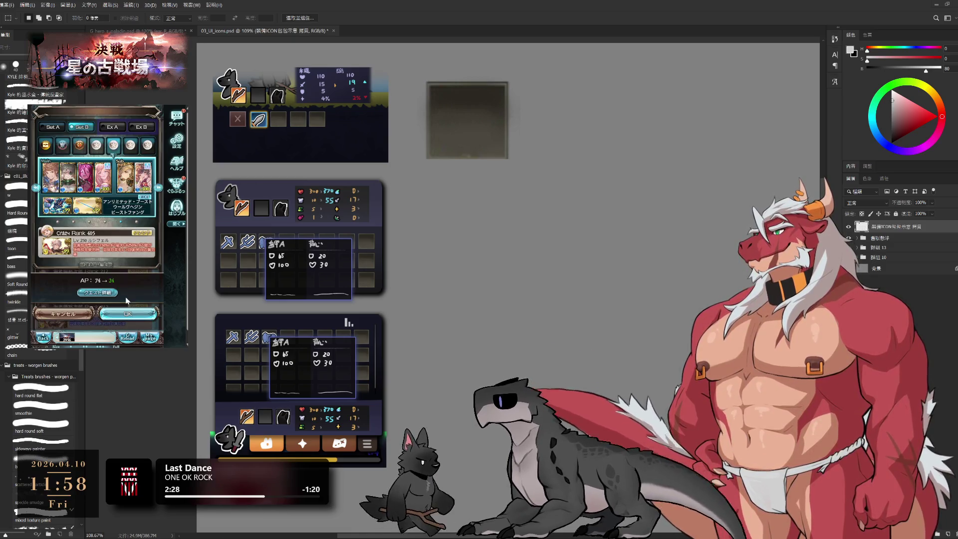
left_click(128, 313)
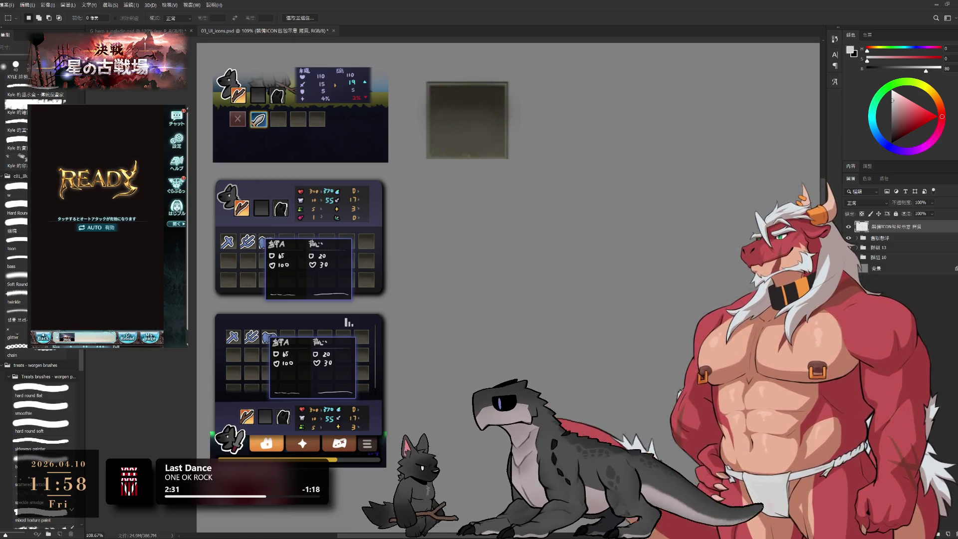
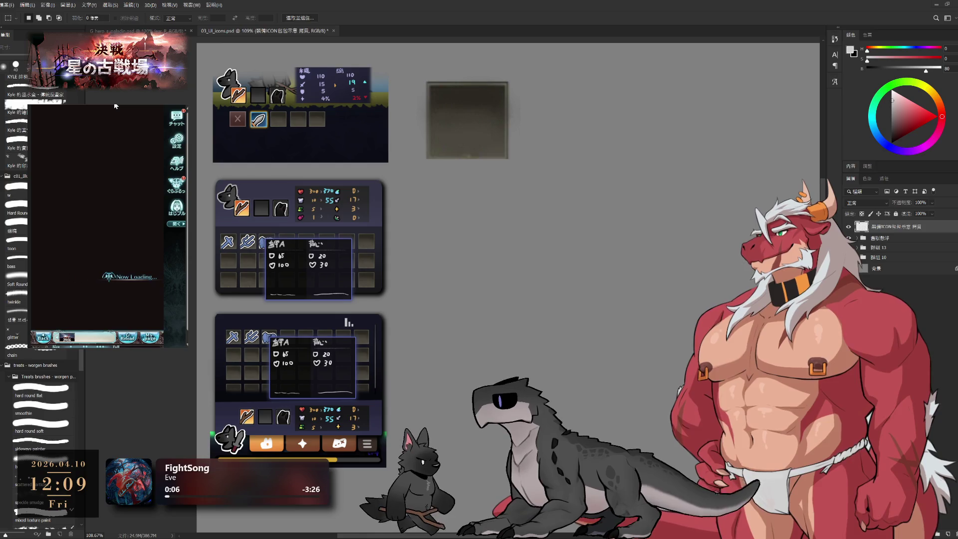
Paste the Find Goliath. Part 2 panel as a new layer beside the dark square, then select the icon copy layer.
left_click(128, 317)
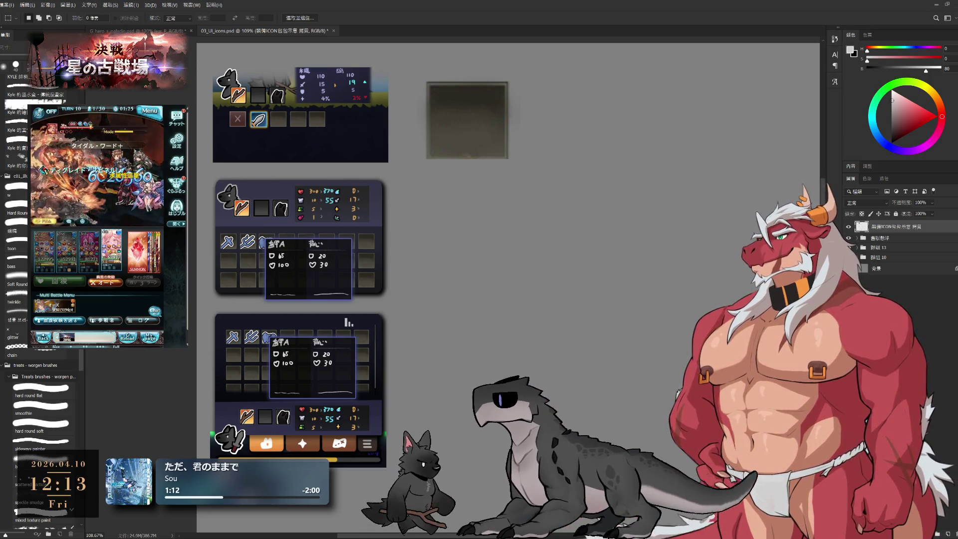
left_click_drag(491, 224, 529, 241)
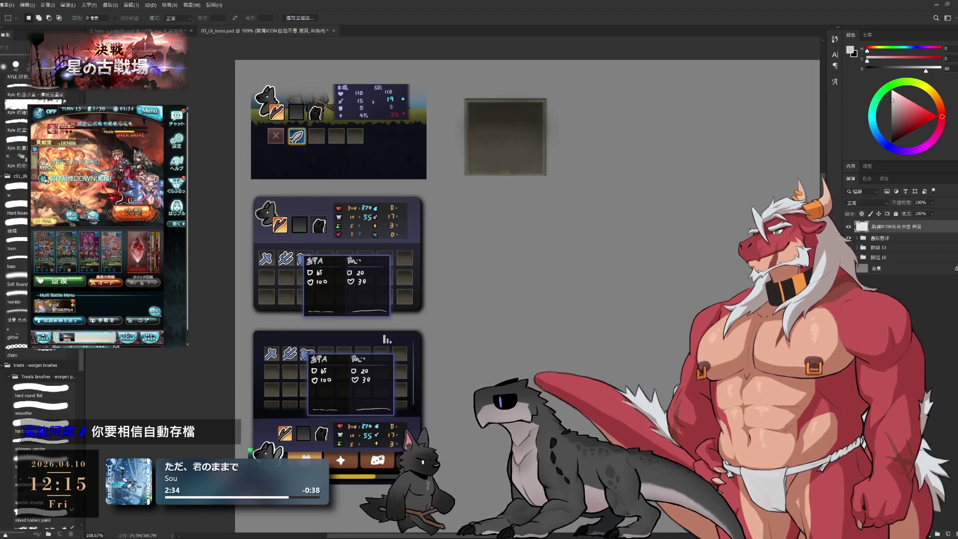
key("ctrl+v")
mouse_move(524, 272)
left_mouse_down()
mouse_move(500, 111)
mouse_move(530, 161)
left_mouse_up()
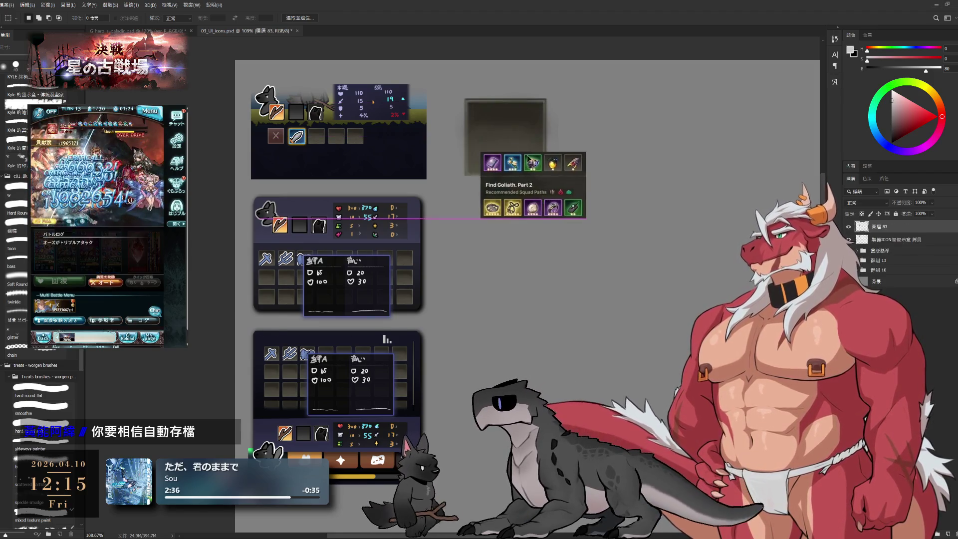
key("alt+bracketleft")
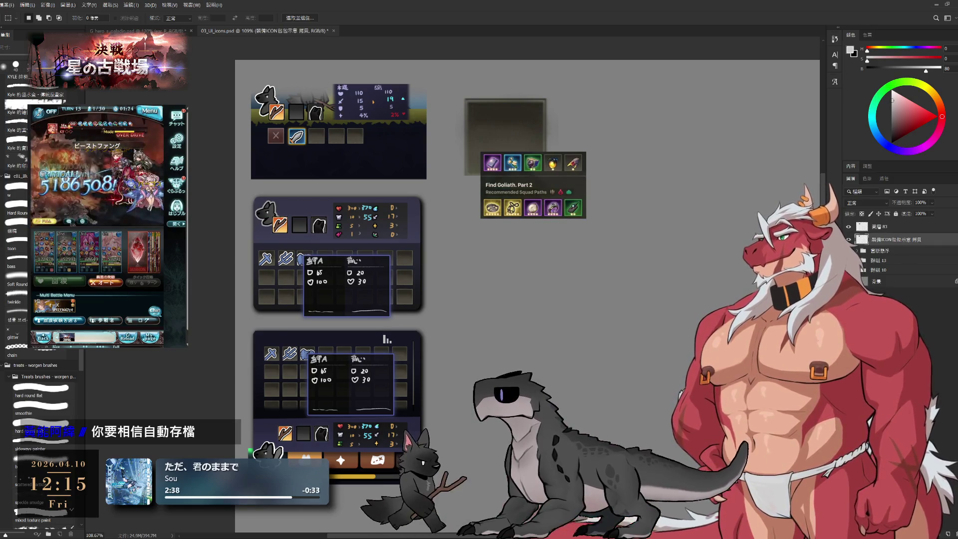
Delete the dark square, move the squad-path panel up-left and scale it to about 198%.
key("Delete")
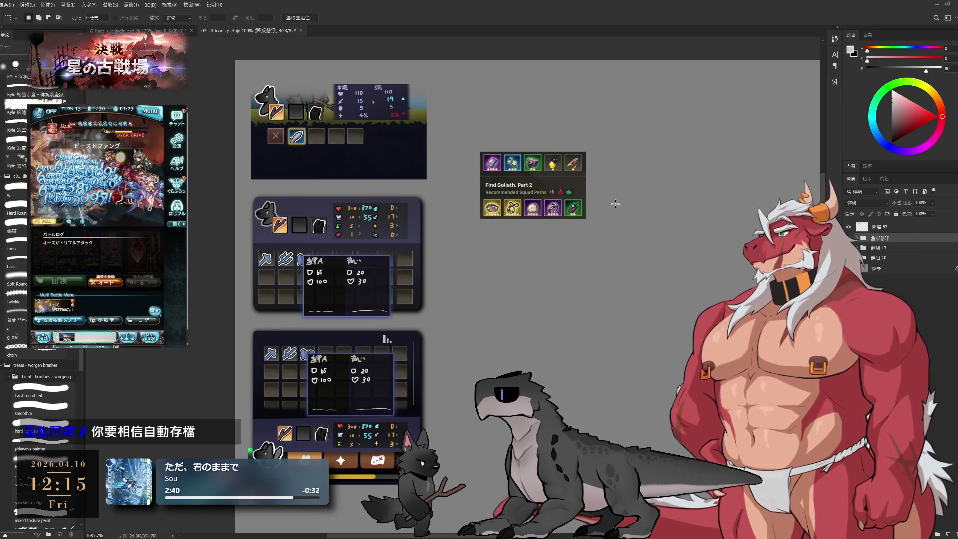
mouse_move(553, 196)
left_mouse_down()
mouse_move(523, 126)
mouse_move(697, 231)
mouse_move(668, 213)
left_mouse_up()
key("ctrl+t")
key("Return")
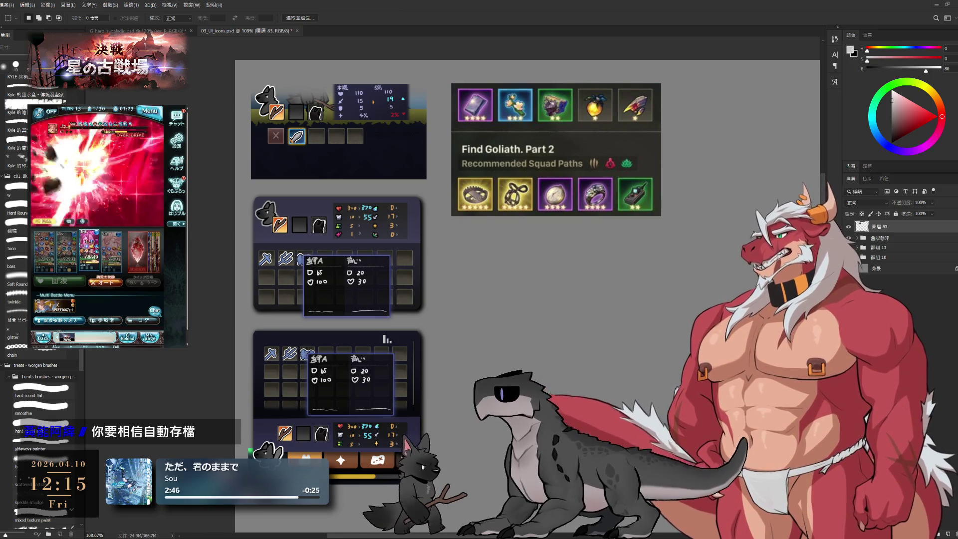